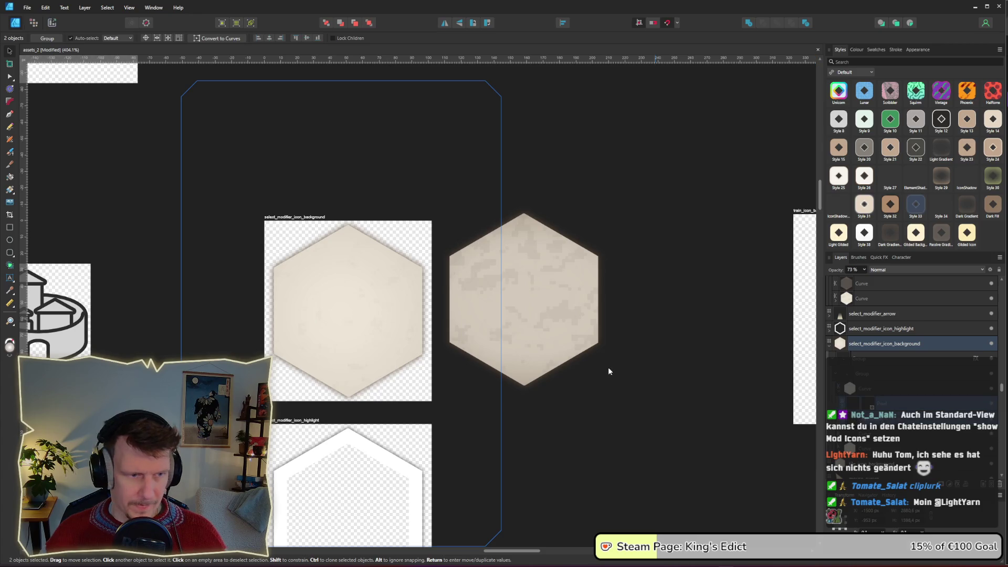
Step: Shrink the rectangle behind the select_modifier_icon_background hexagon to about 98×112 px inside its slice
scroll(622, 421, down, 10)
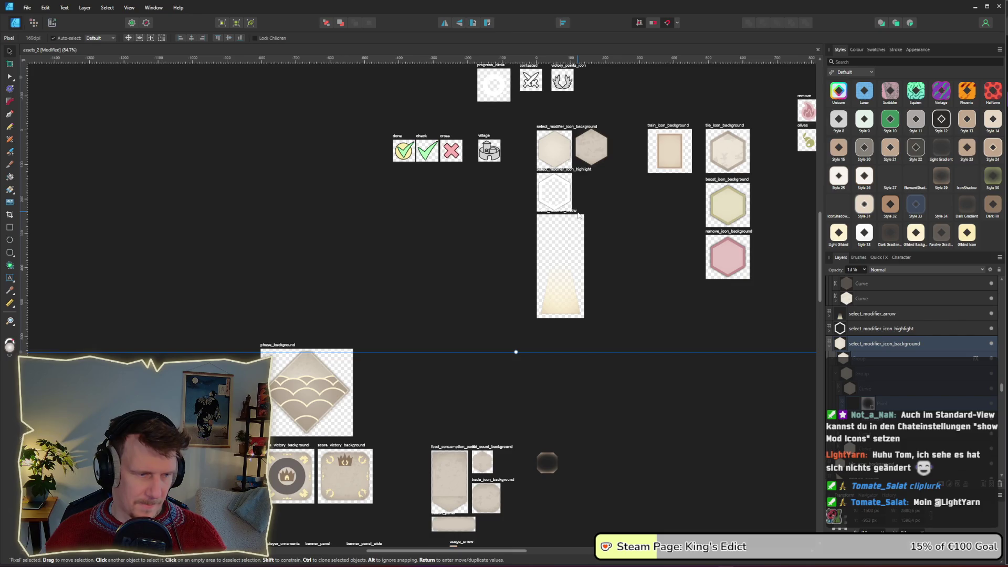
scroll(577, 215, up, 10)
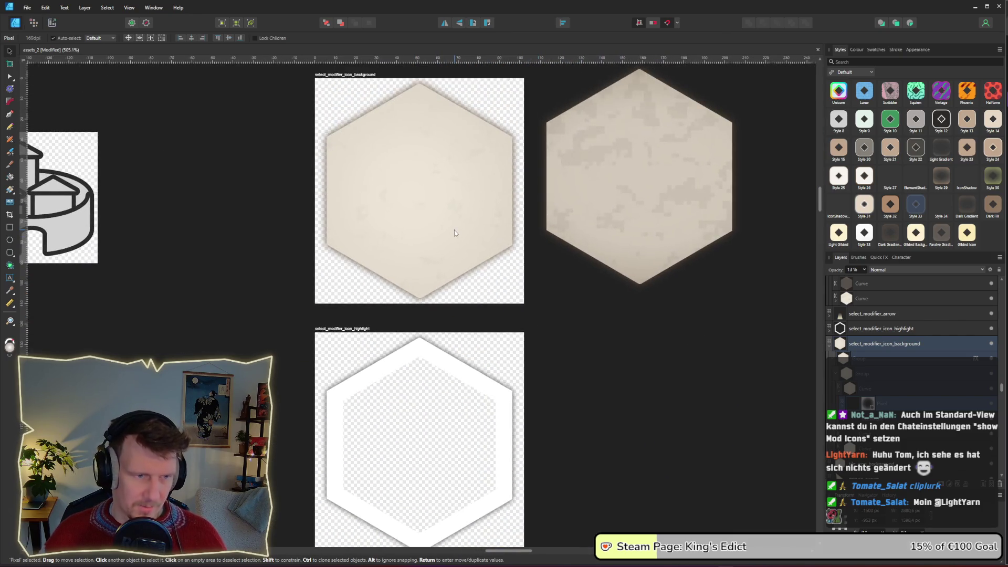
click(892, 418)
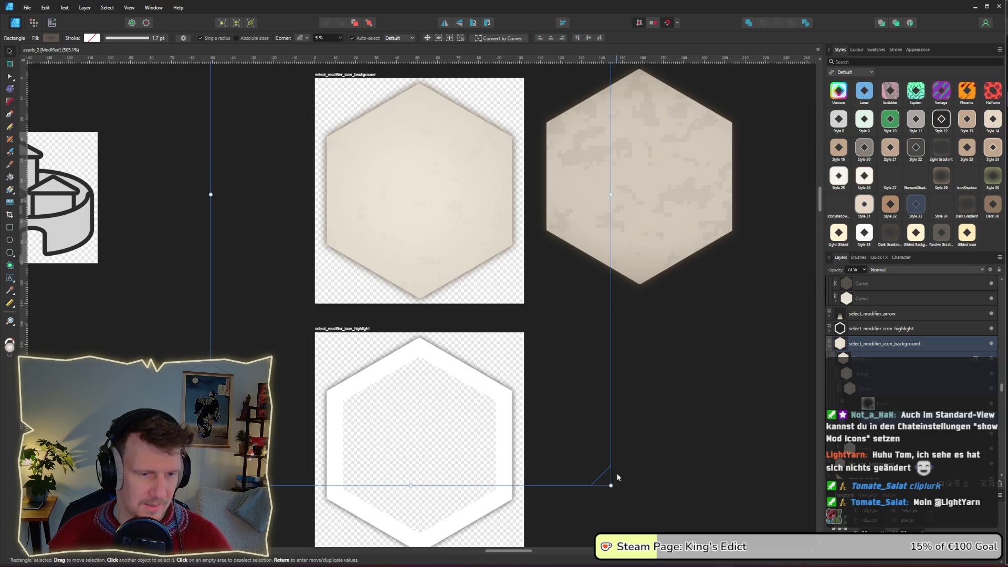
mouse_move(611, 485)
mouse_down()
mouse_move(513, 310)
mouse_move(486, 283)
mouse_move(530, 290)
mouse_move(511, 303)
mouse_move(524, 304)
mouse_up()
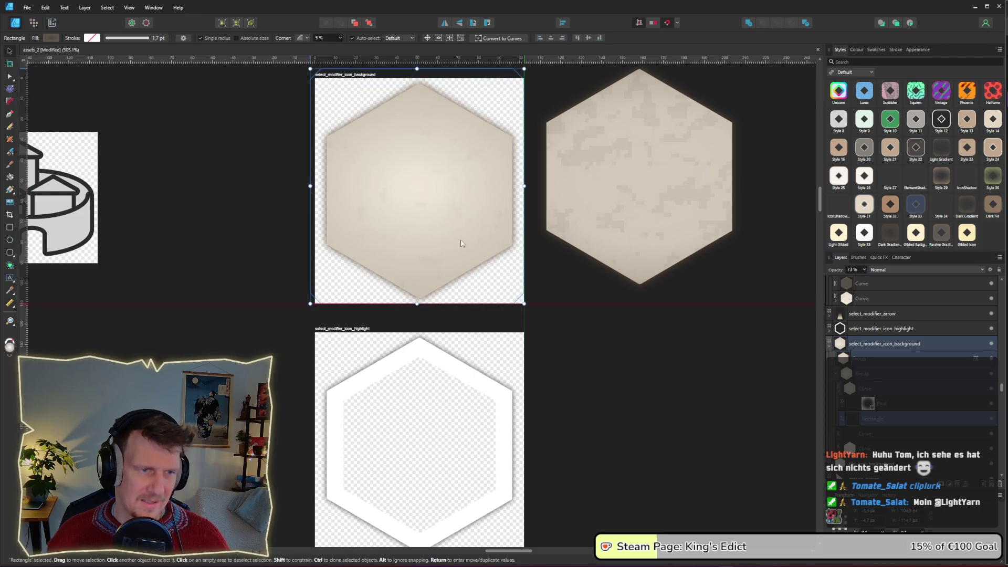
Step: Select the Rectangle layer in card_background and collapse its child layers
scroll(565, 355, down, 5)
scroll(506, 376, down, 3)
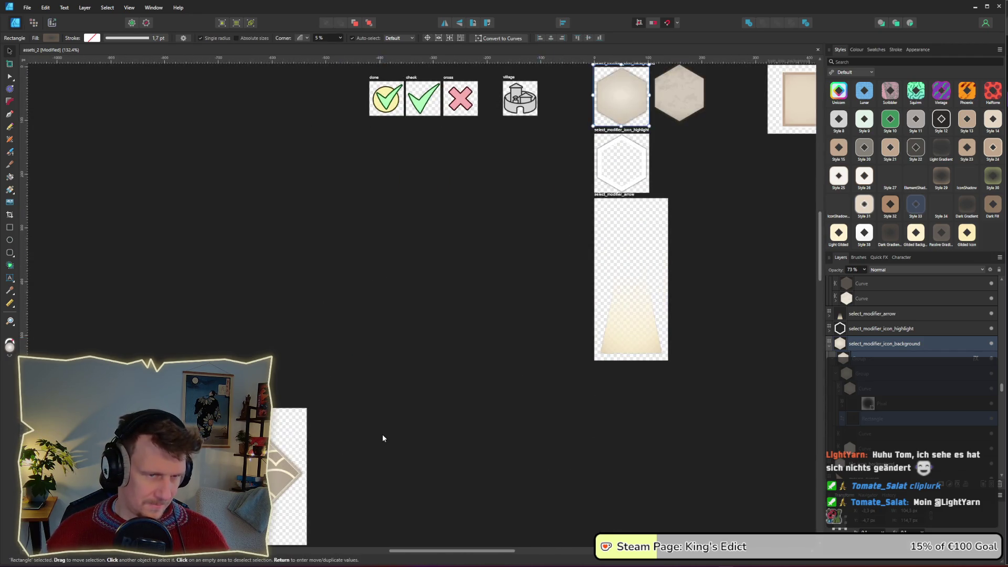
drag(381, 439, 489, 273)
click(131, 341)
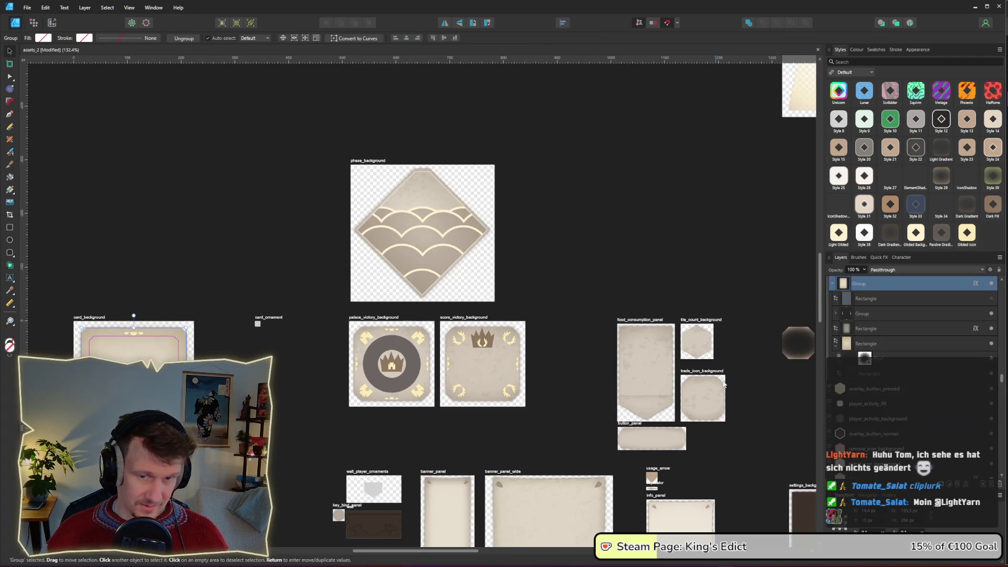
click(836, 349)
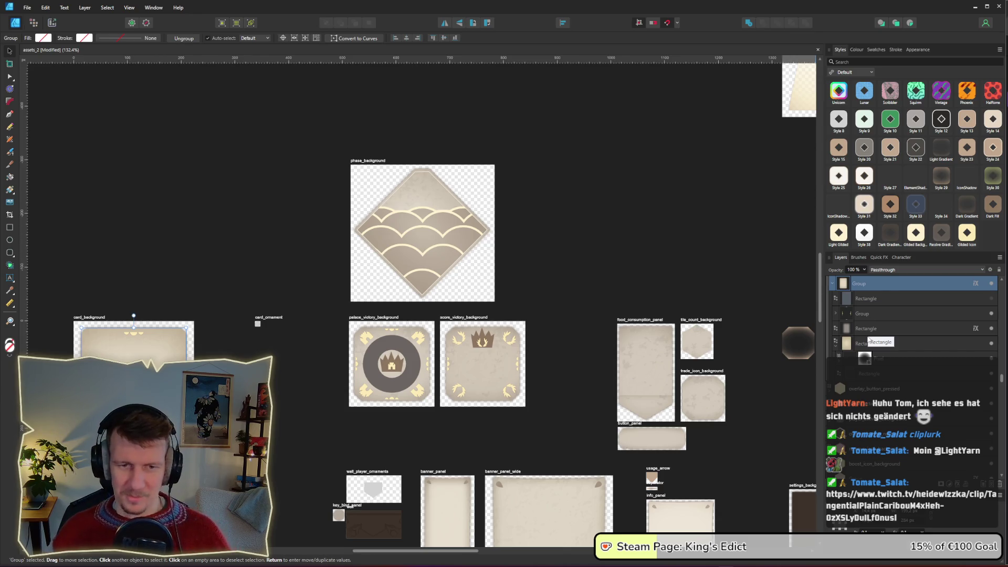
click(868, 347)
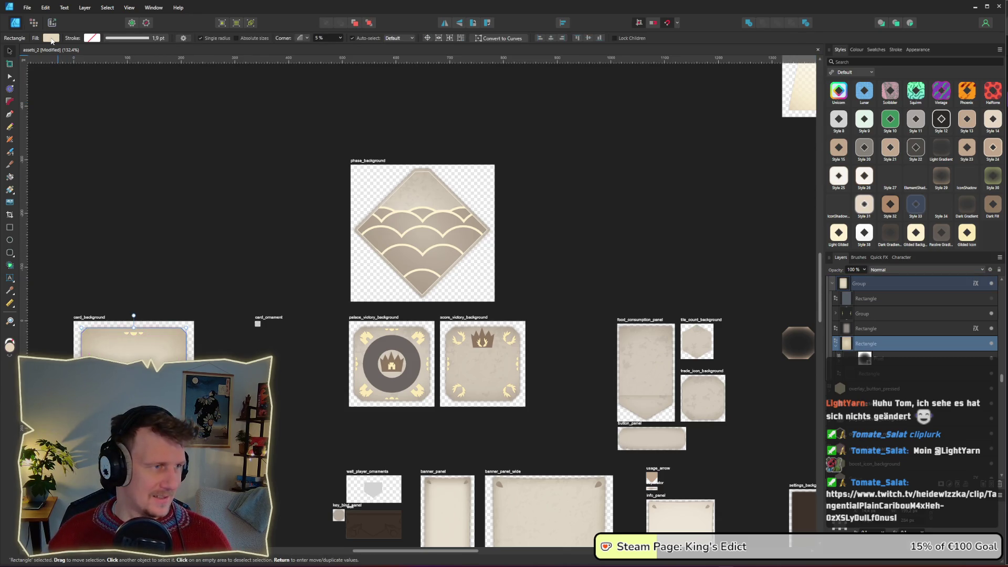
Step: Select the hexagon curve inside the select_modifier_icon_background group
scroll(603, 147, up, 5)
scroll(525, 273, right, 5)
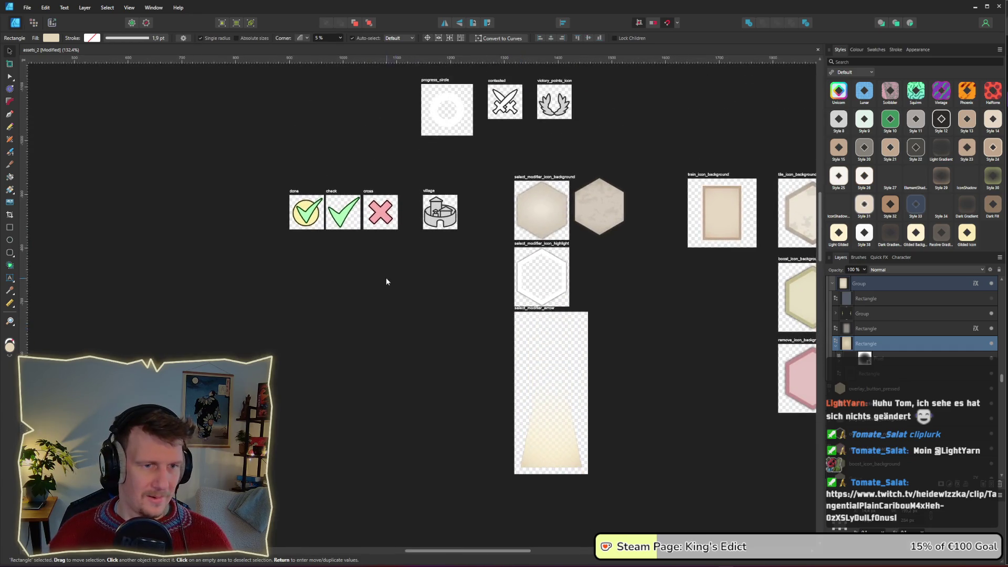
click(537, 210)
scroll(862, 451, down, 3)
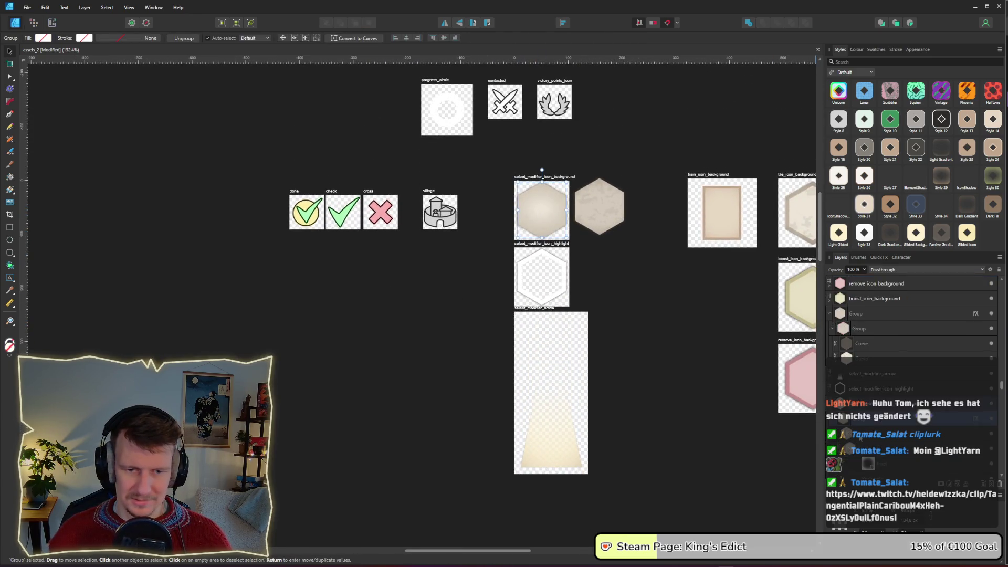
click(866, 404)
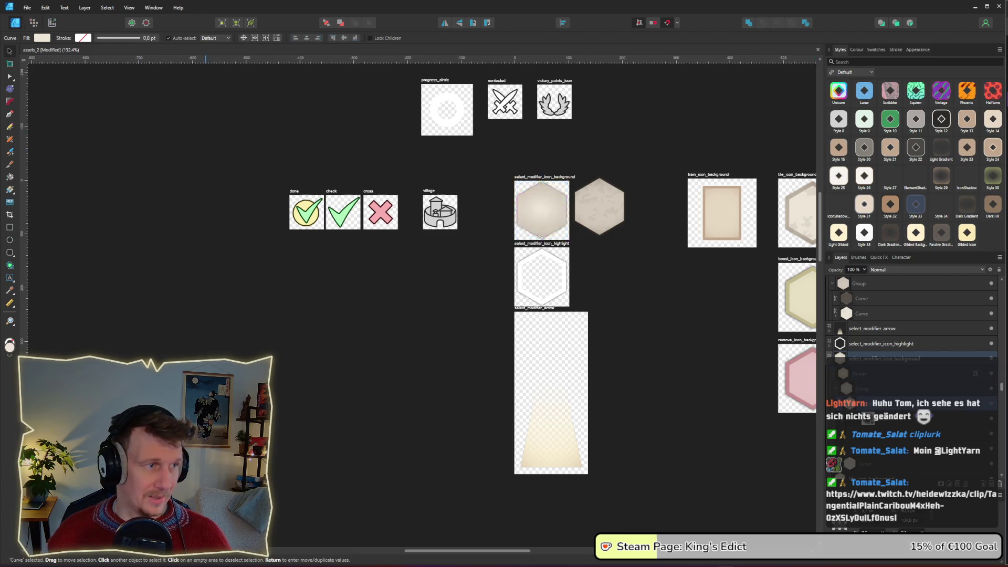
scroll(379, 239, down, 5)
scroll(380, 238, down, 2)
scroll(358, 255, up, 3)
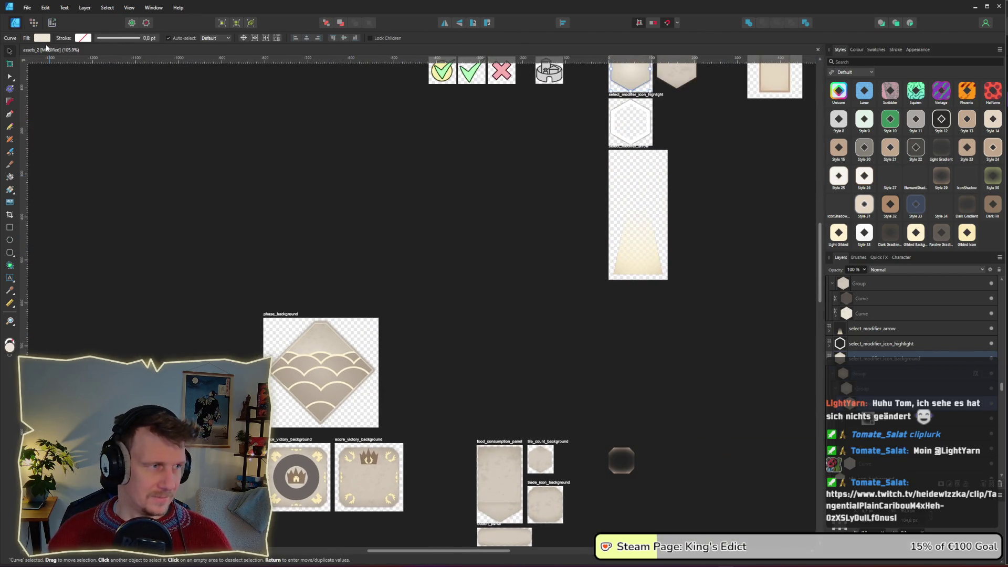
Step: Inspect the hexagon curve's fill colour, then dismiss it and clear the selection
click(42, 39)
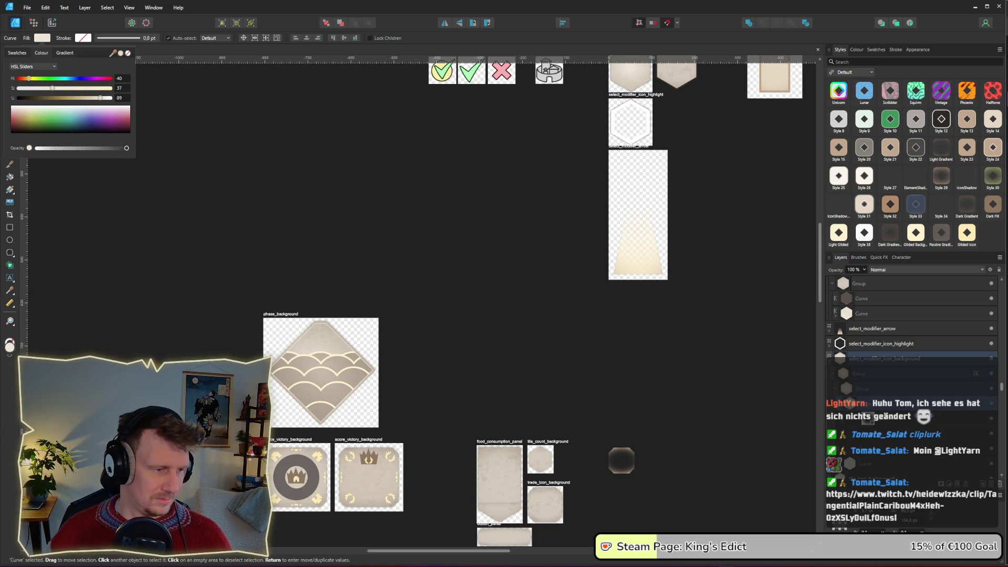
key(ctrl+alt+0)
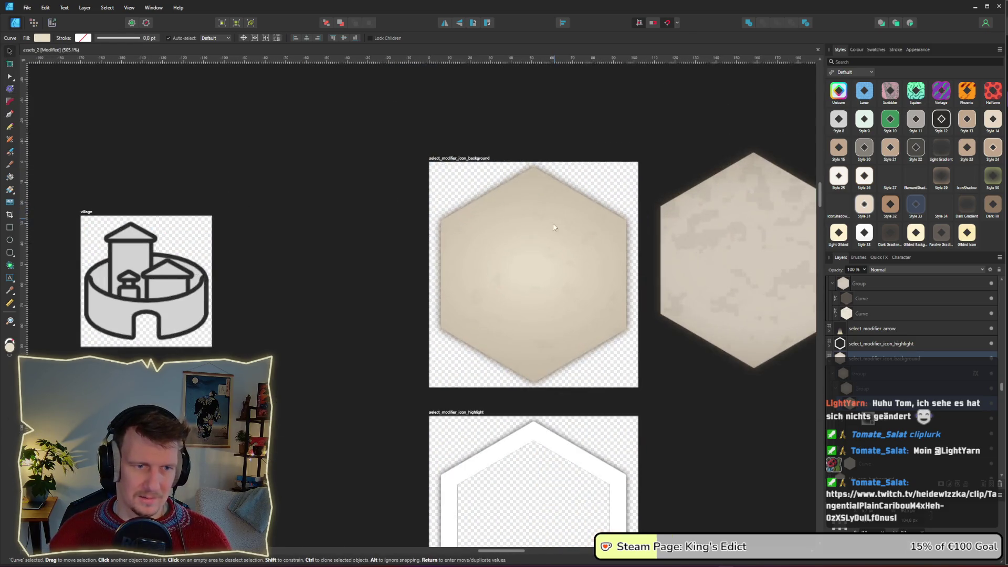
click(675, 163)
scroll(675, 163, down, 10)
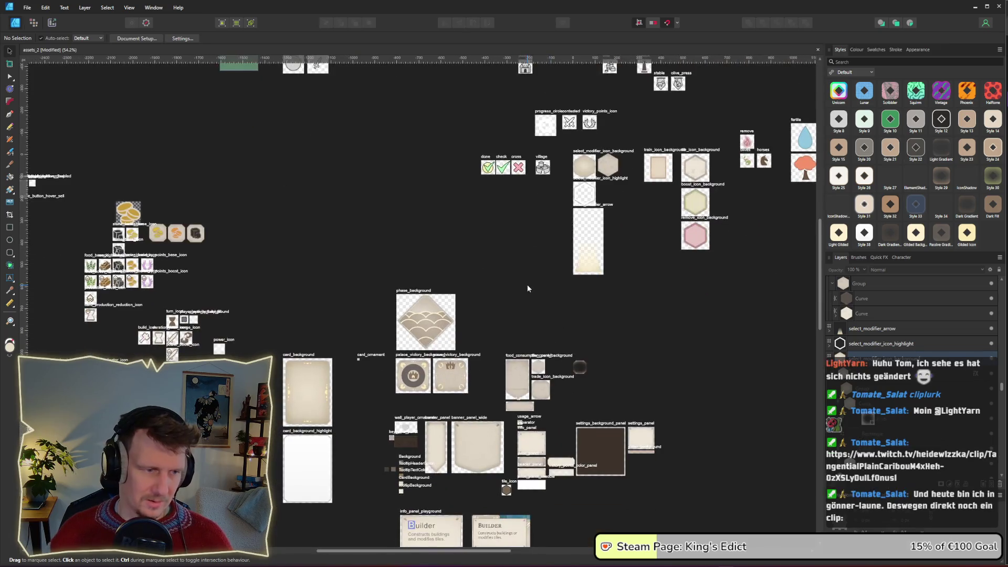
scroll(527, 285, up, 9)
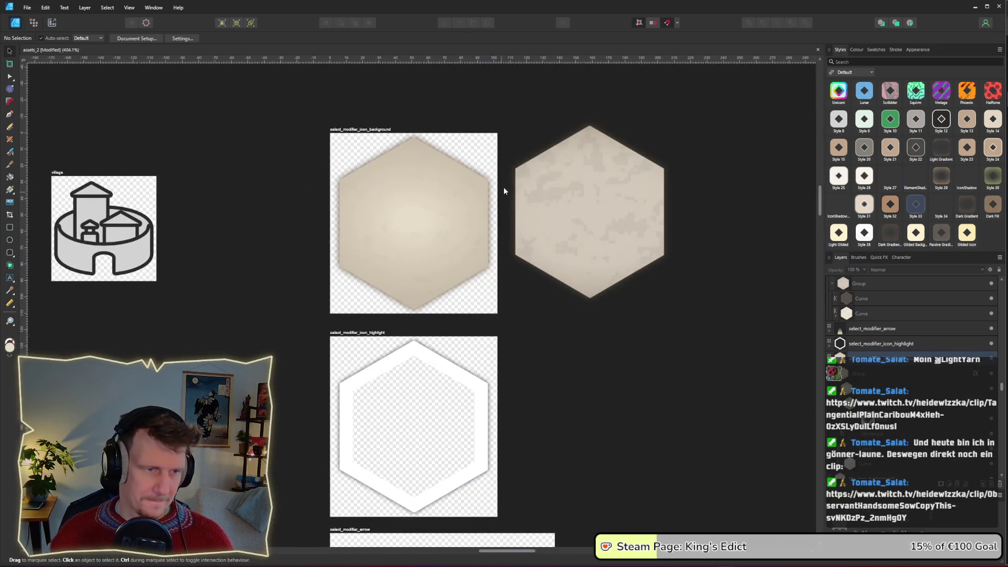
Step: Re-export the select_modifier_icon_background slice as PNG from the Export persona, replacing the existing file
click(52, 23)
click(445, 272)
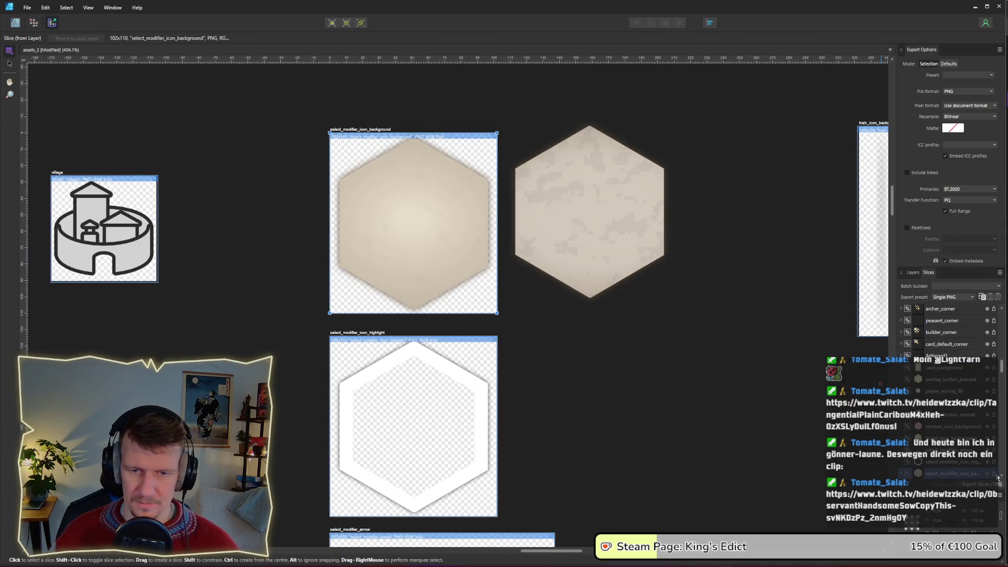
click(997, 477)
key(Return)
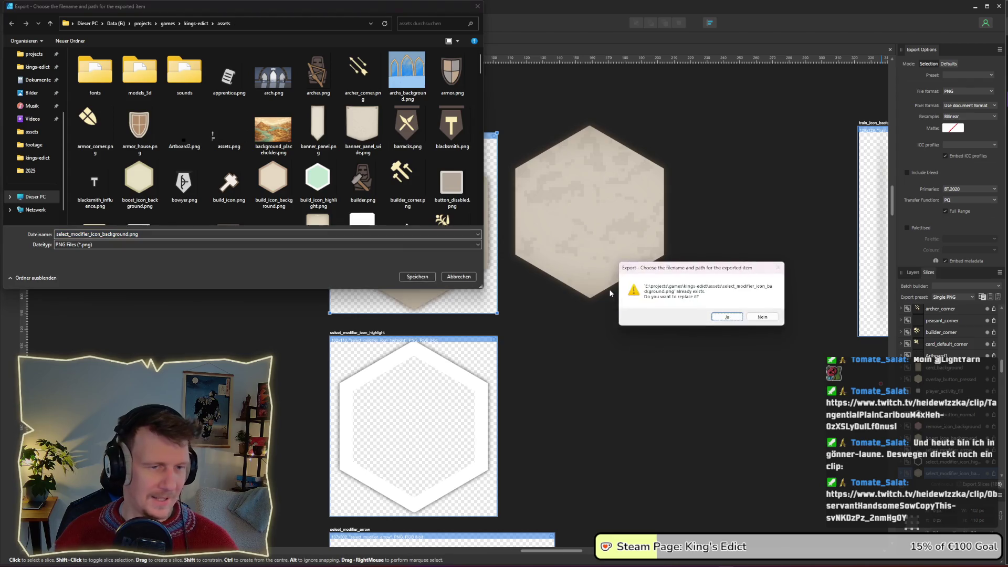
key(Return)
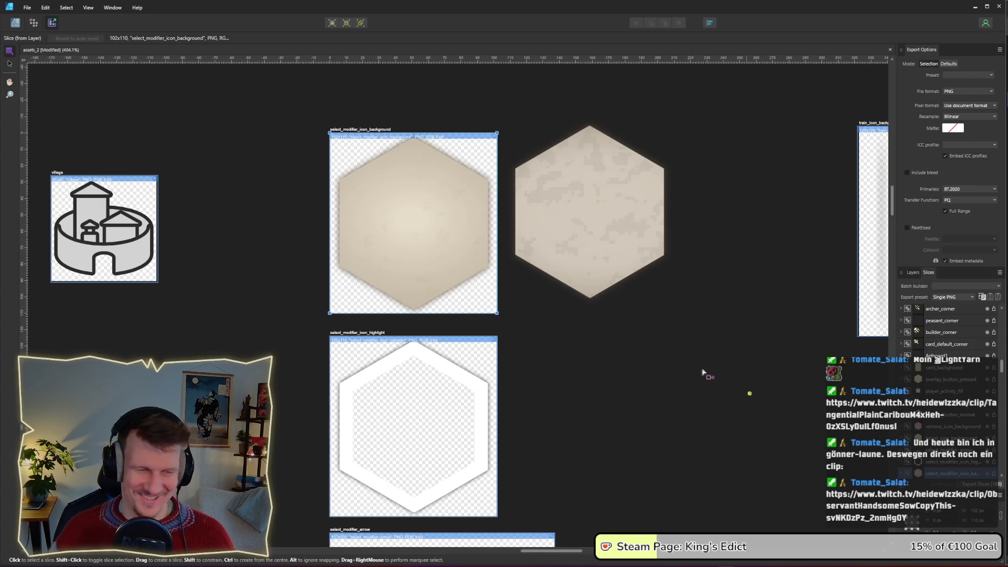
key(alt+Tab)
Step: Run King's Edict from Godot and start a lobby match on i_know_this_place.map
click(521, 297)
click(876, 23)
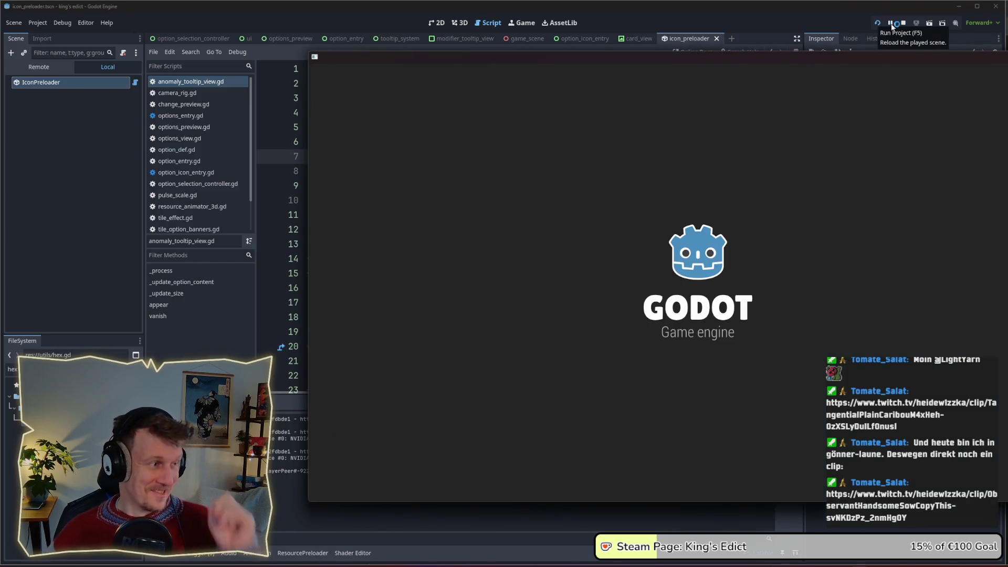
click(719, 194)
click(785, 195)
click(798, 109)
click(793, 163)
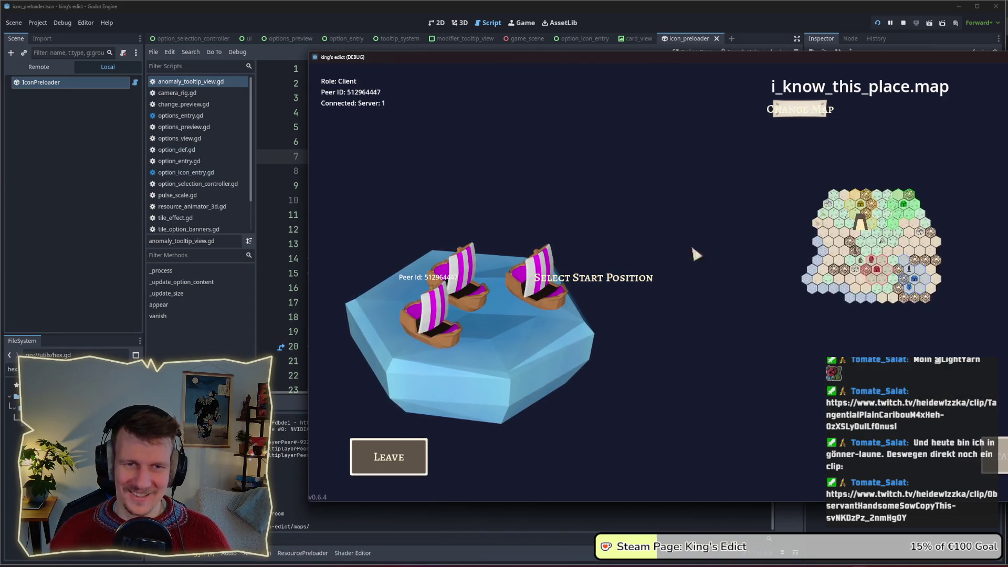
click(886, 273)
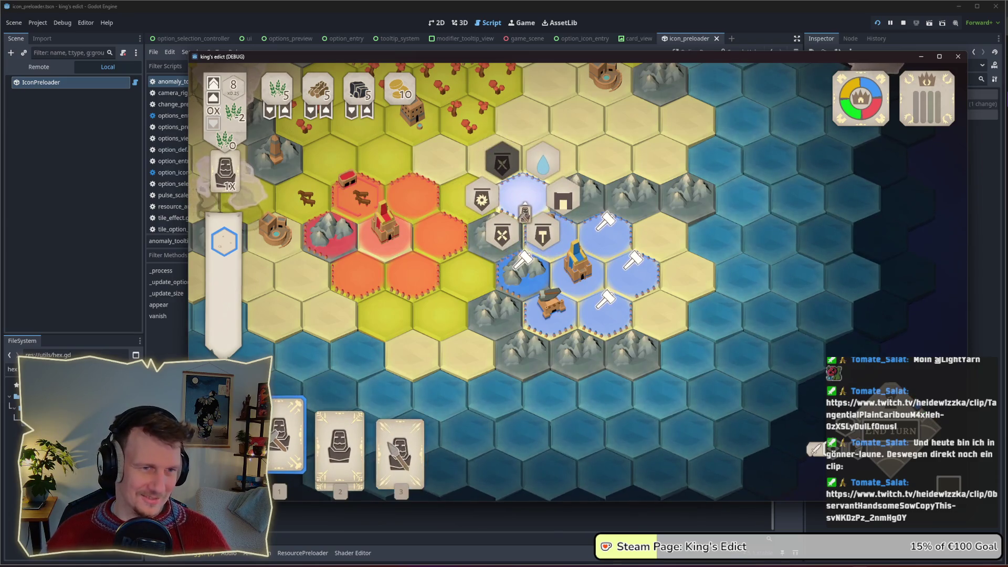
Step: Play the Builder card to build a House on the central blue tile
click(527, 209)
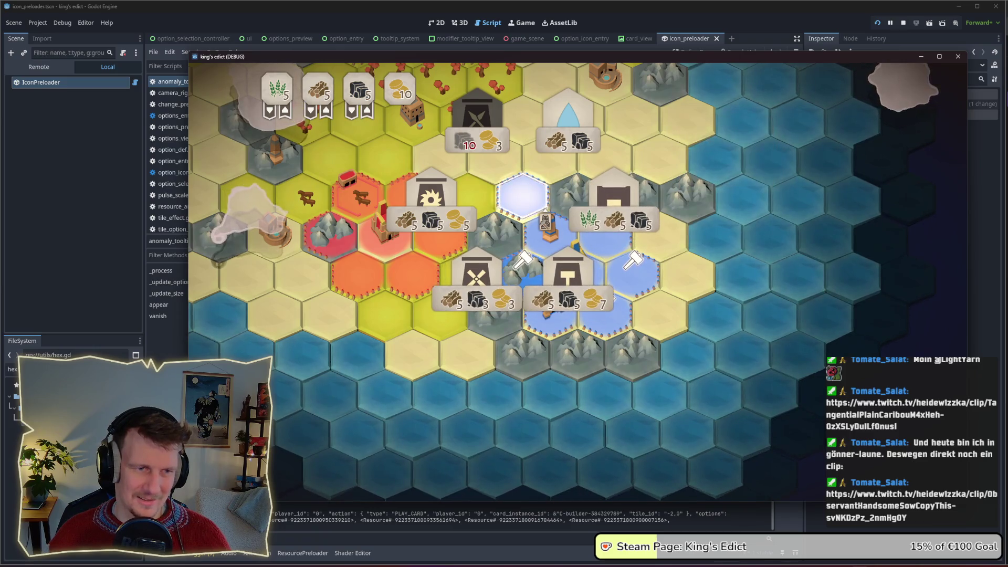
click(614, 197)
click(604, 223)
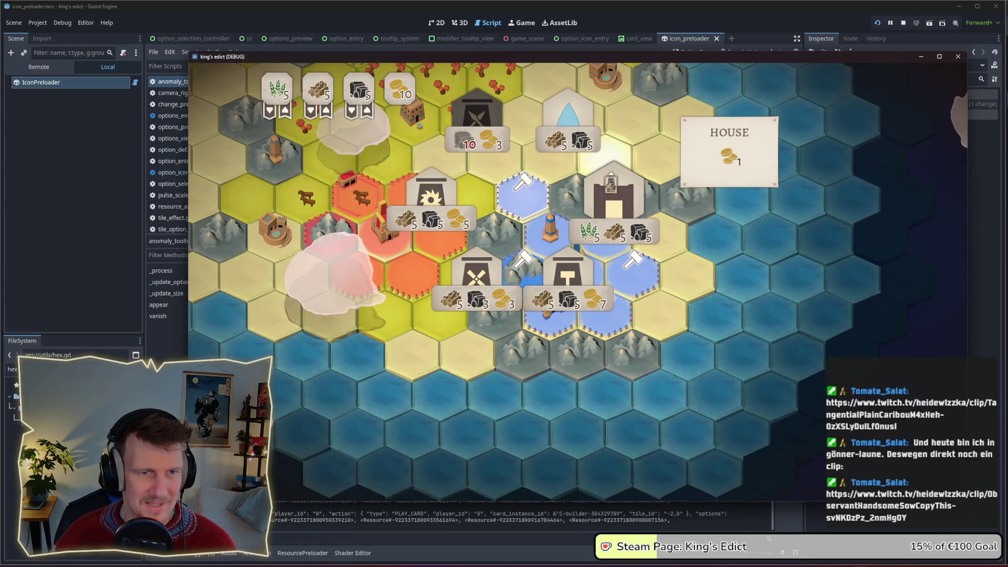
Step: Place a worker on a blue hex next to the House
mouse_move(598, 194)
mouse_down()
mouse_move(528, 198)
mouse_move(486, 118)
mouse_move(438, 207)
mouse_move(491, 294)
mouse_move(530, 309)
mouse_move(585, 307)
mouse_move(594, 212)
mouse_move(583, 220)
mouse_up()
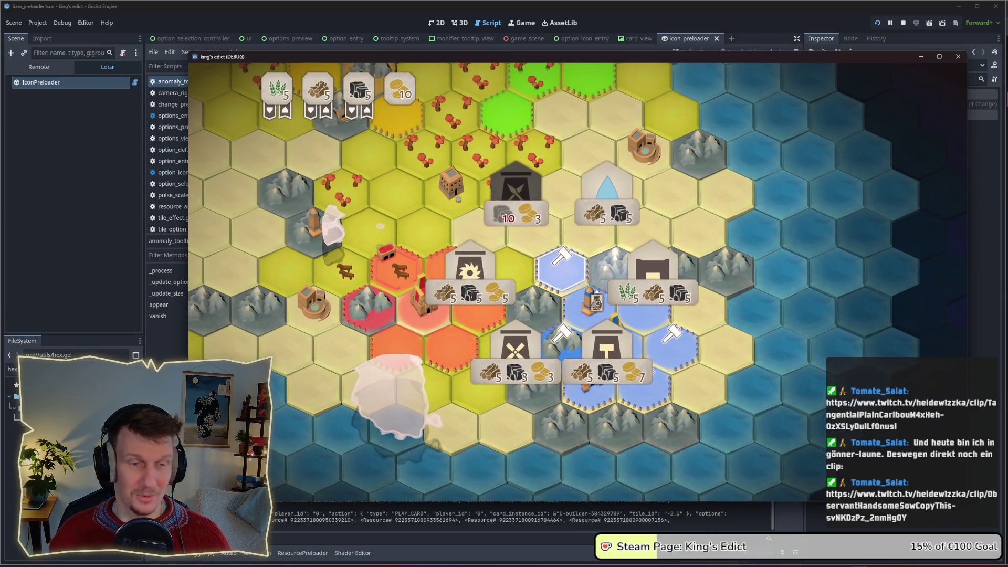
mouse_move(595, 302)
mouse_down()
mouse_move(656, 294)
mouse_move(589, 299)
mouse_move(647, 284)
mouse_move(562, 270)
mouse_up()
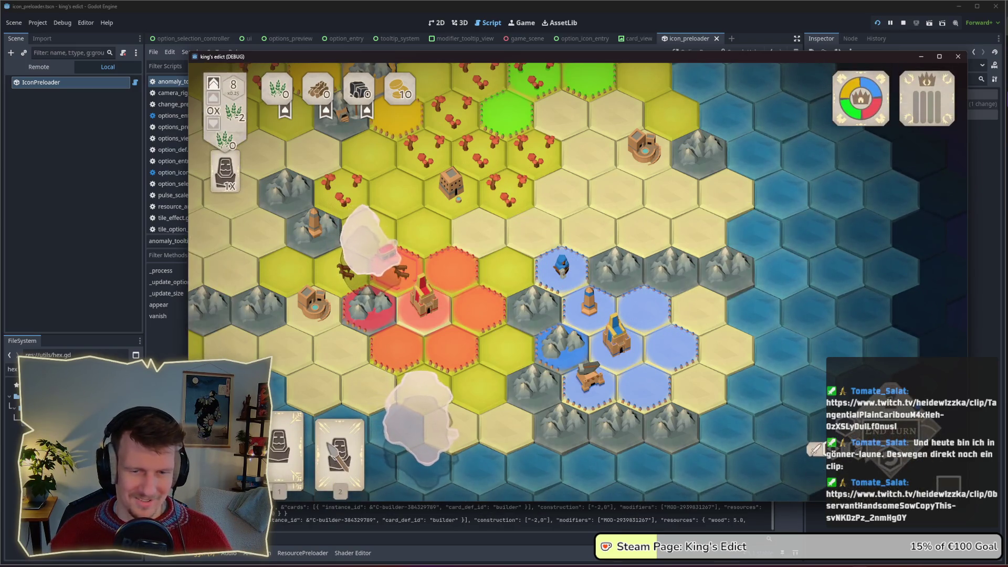
mouse_move(569, 314)
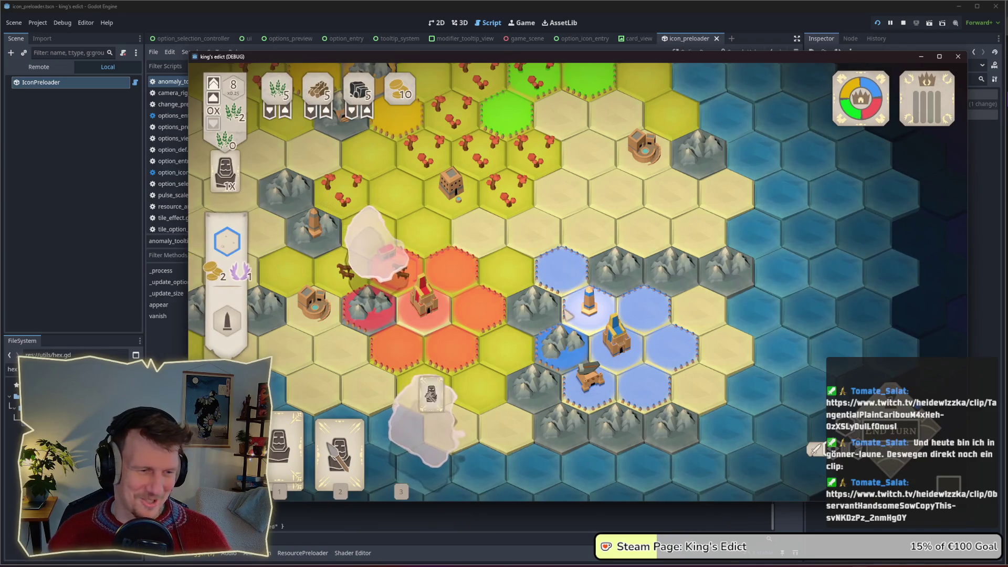
click(596, 331)
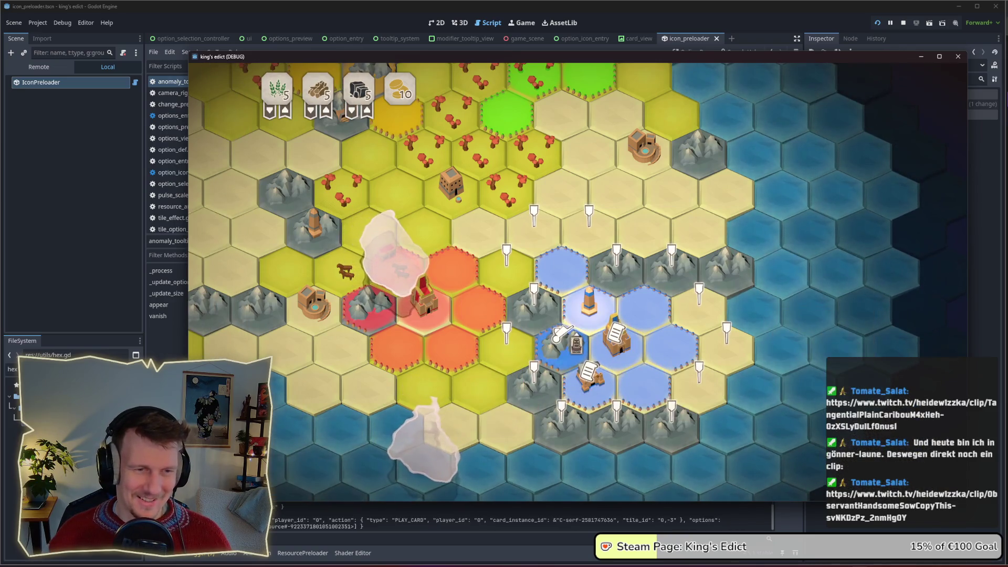
click(563, 276)
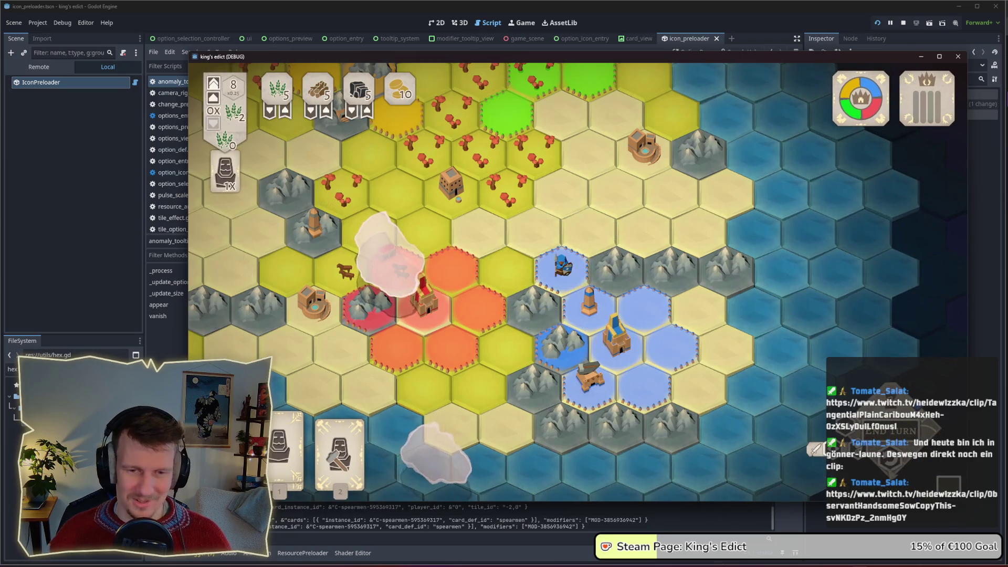
Step: Play the builder card on a blue hex and pick a building from the hexagonal options
key(2)
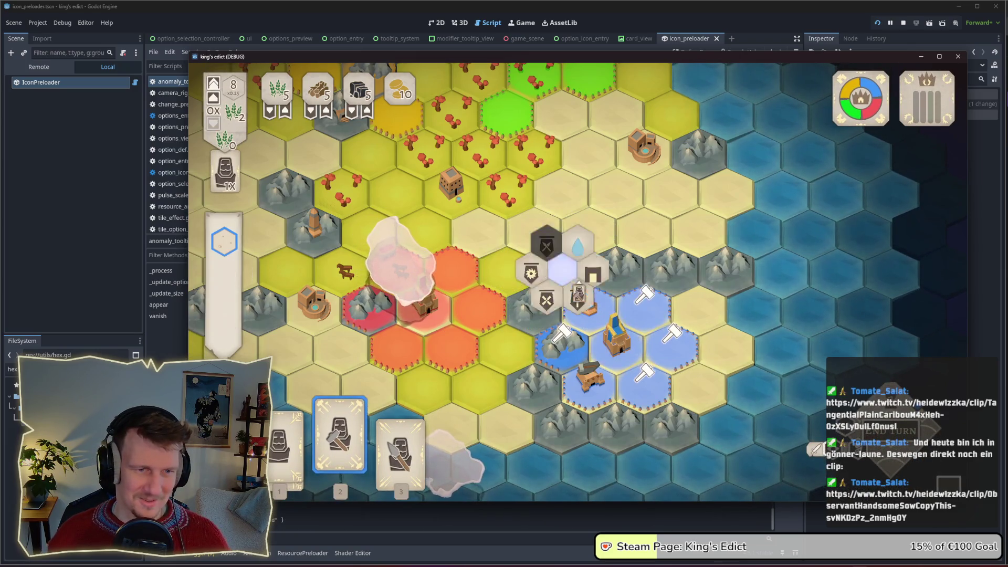
click(561, 270)
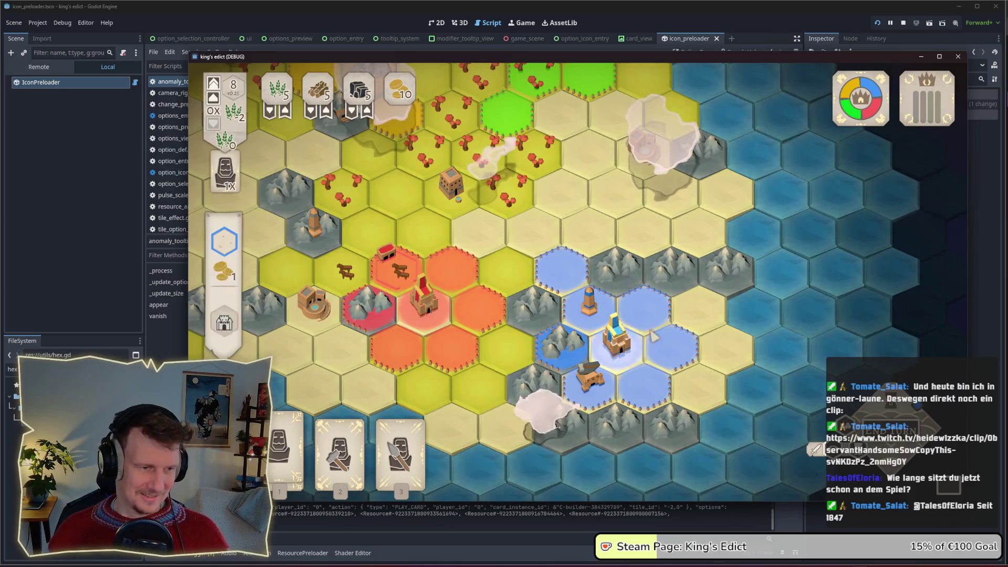
key(2)
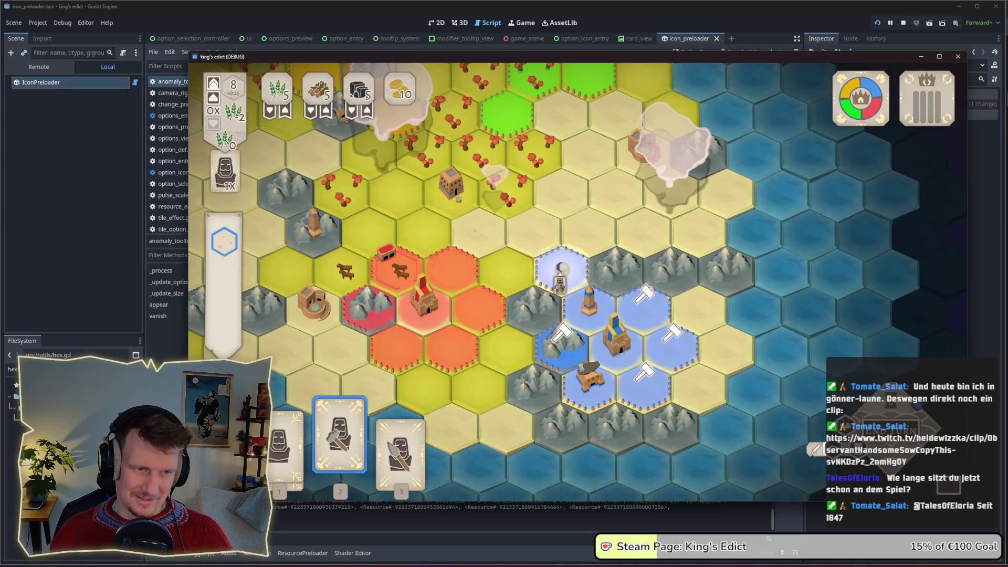
click(493, 280)
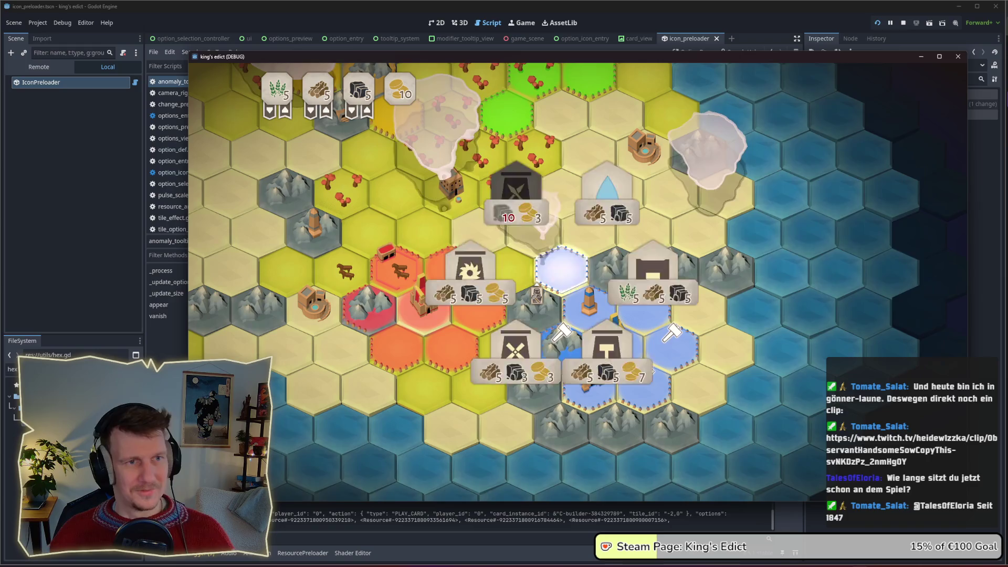
click(651, 370)
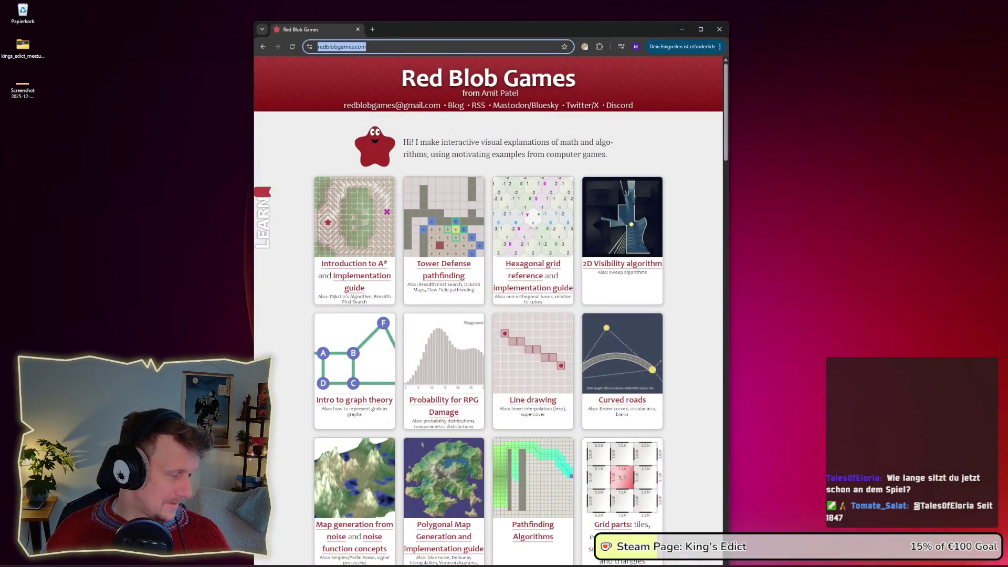
Step: Close the Red Blob Games Chrome window and bring the Toggl Track timer over the game
key(ctrl+w)
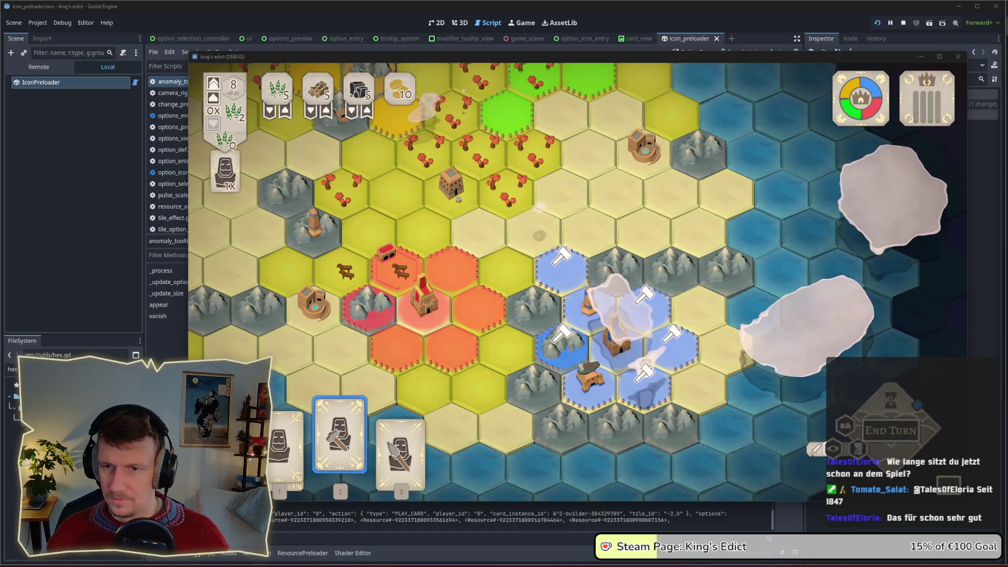
mouse_move(1007, 126)
mouse_down()
mouse_move(896, 125)
mouse_move(401, 24)
mouse_move(431, 30)
mouse_up()
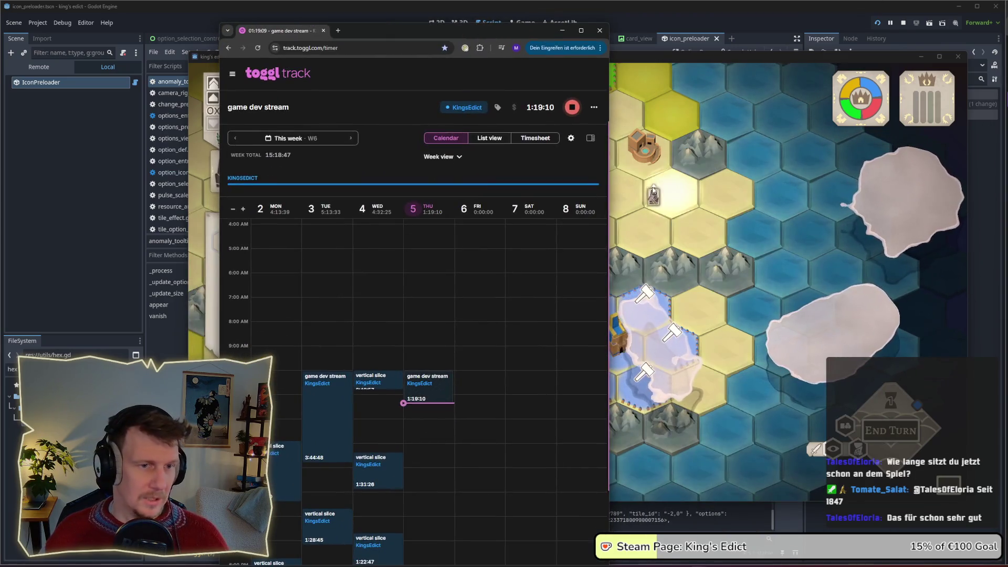
Step: Resize and reposition Toggl Track, view Projects showing KingsEdict at 704.49 h, then minimize it
drag(610, 174, 707, 174)
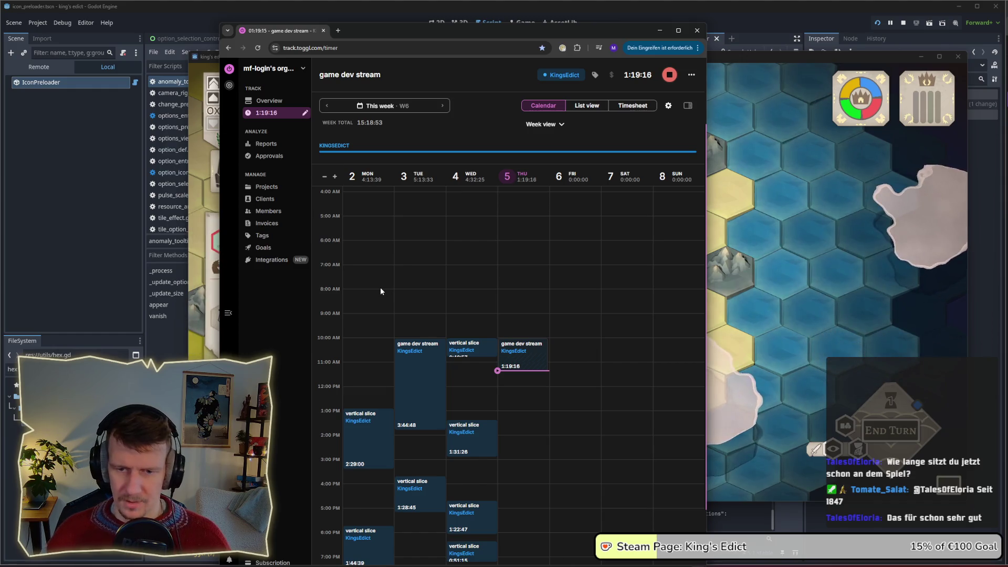
drag(546, 36, 613, 20)
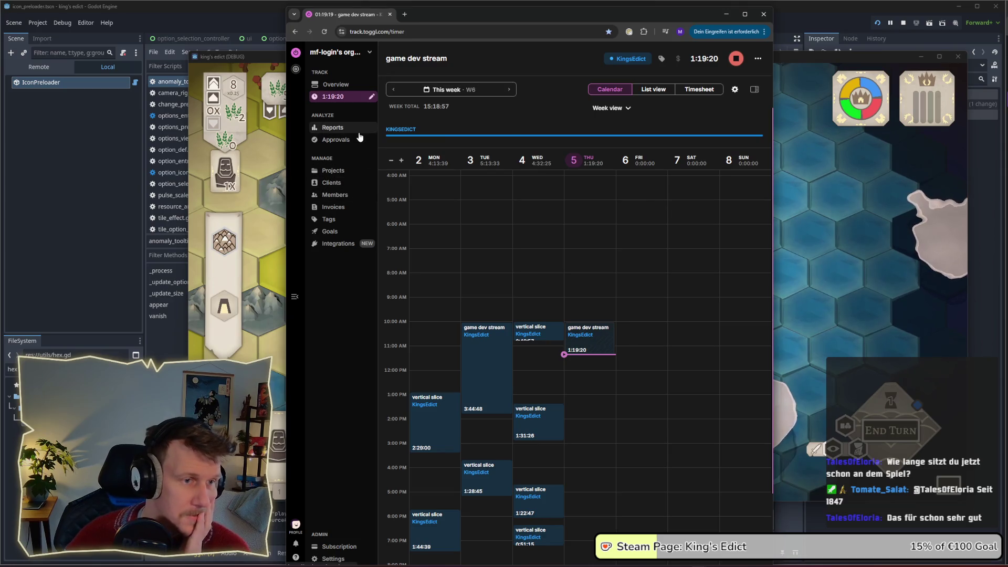
click(346, 170)
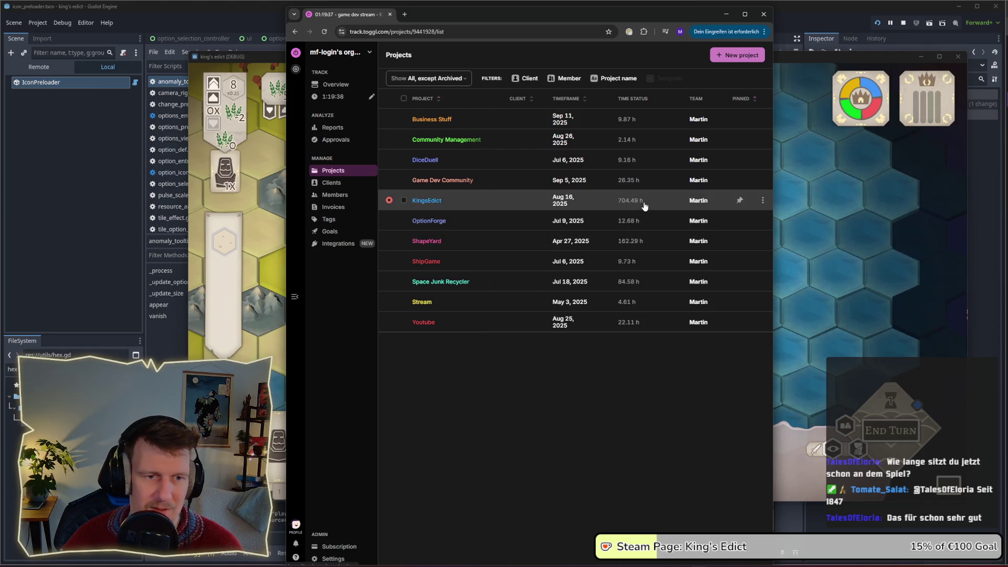
click(728, 16)
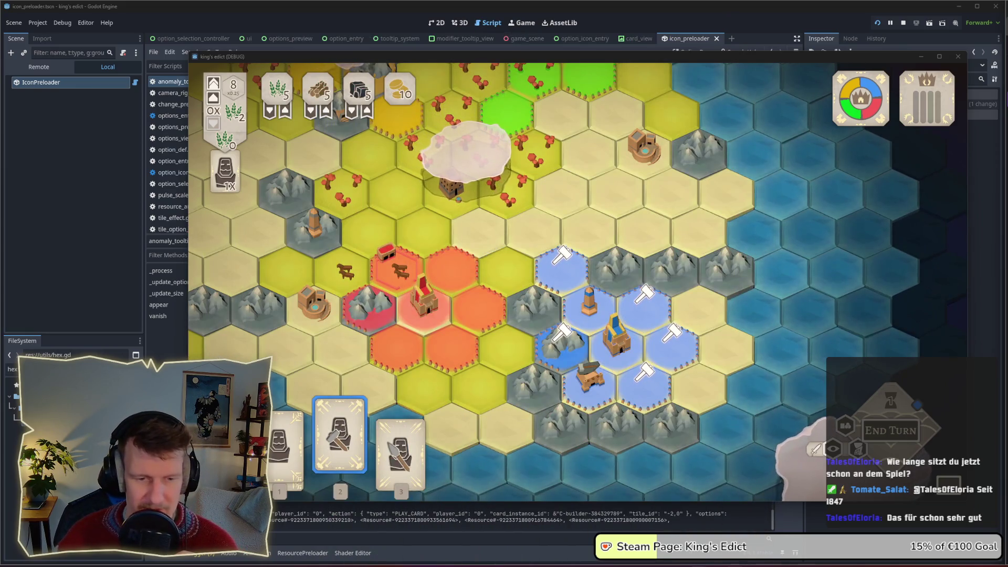
Step: Bring the Timeline - Kings Edict board window to the front from the taskbar
mouse_move(682, 562)
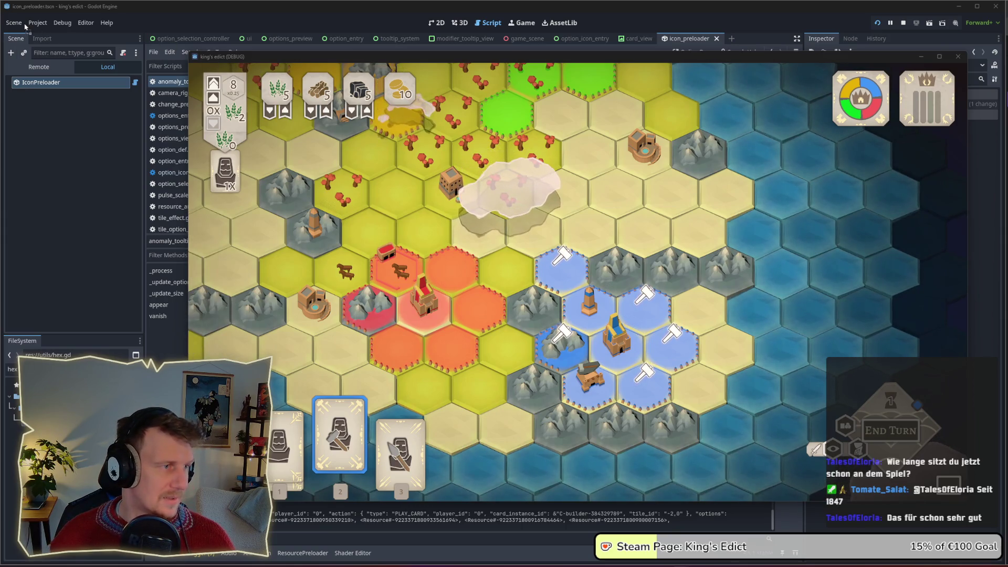
mouse_move(152, 23)
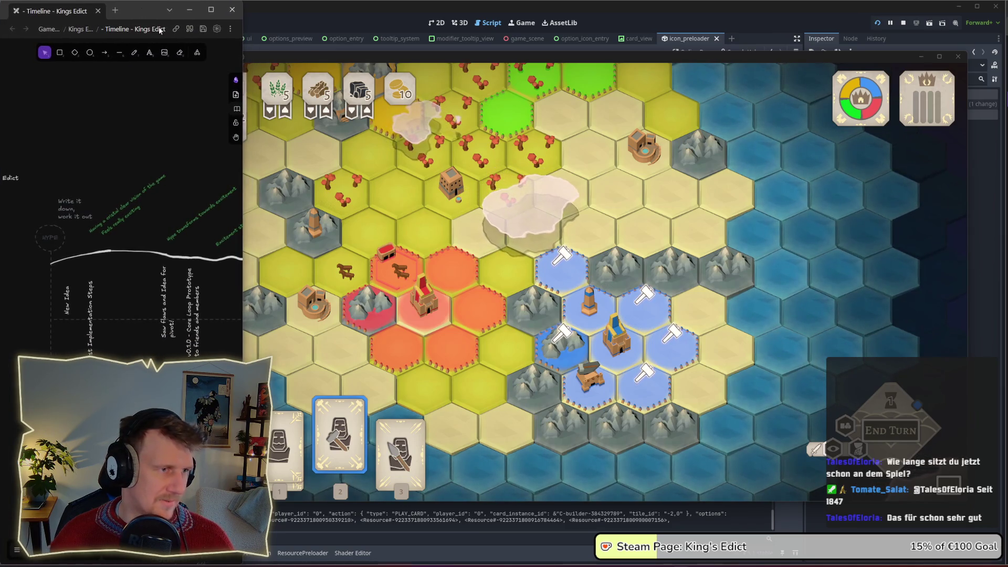
Step: Maximize the Timeline - Kings Edict board and pan through the PROTOTYPE phase milestones
double_click(148, 21)
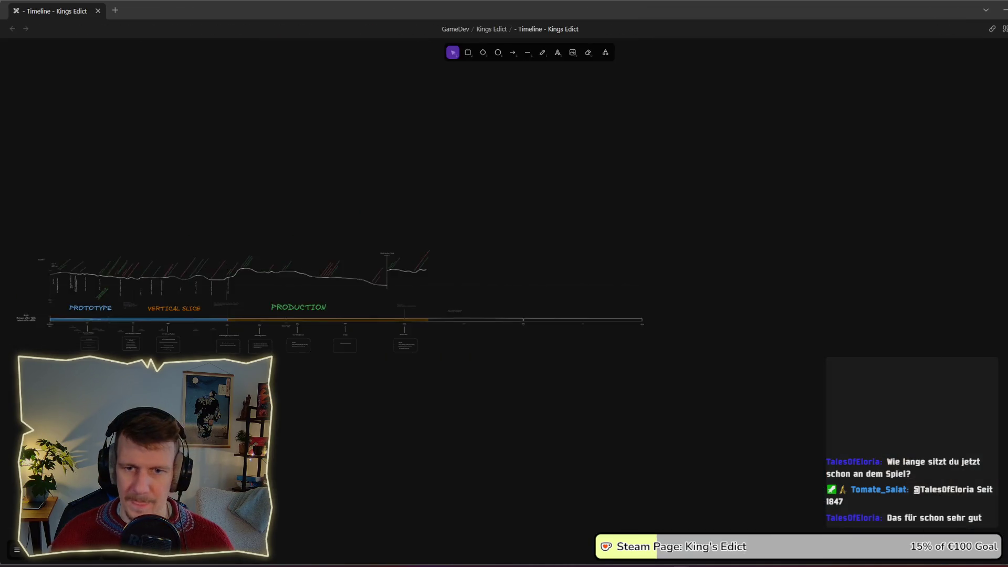
scroll(419, 326, up, 5)
scroll(419, 326, up, 3)
drag(403, 266, 643, 335)
scroll(435, 374, right, 3)
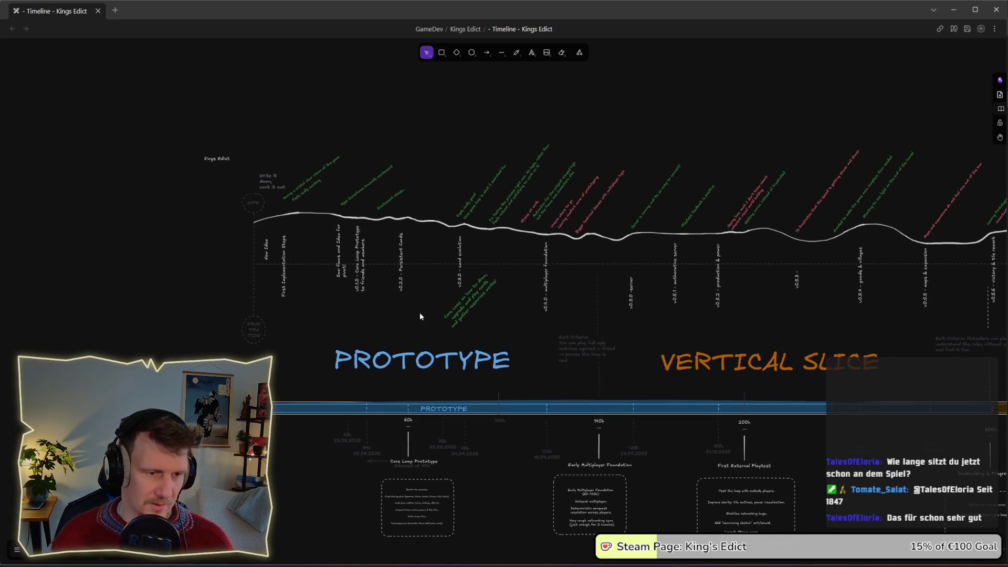
scroll(371, 387, down, 2)
scroll(540, 279, right, 10)
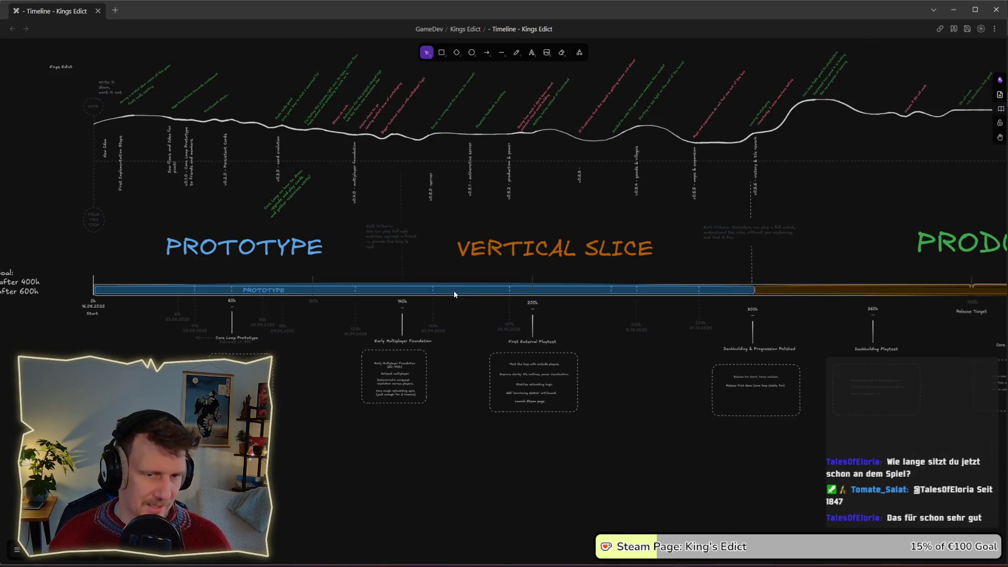
scroll(578, 305, right, 8)
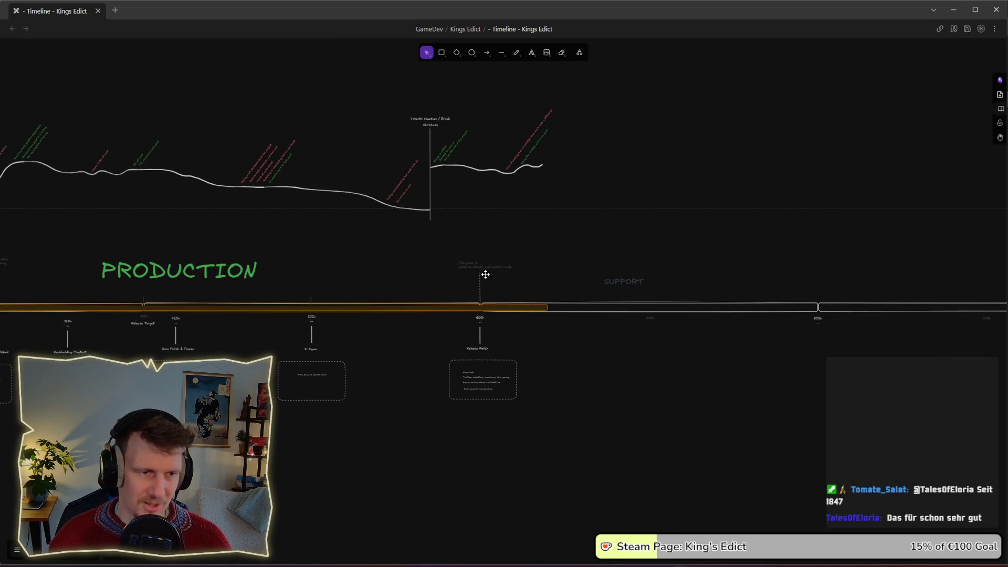
scroll(560, 283, right, 2)
scroll(486, 305, right, 5)
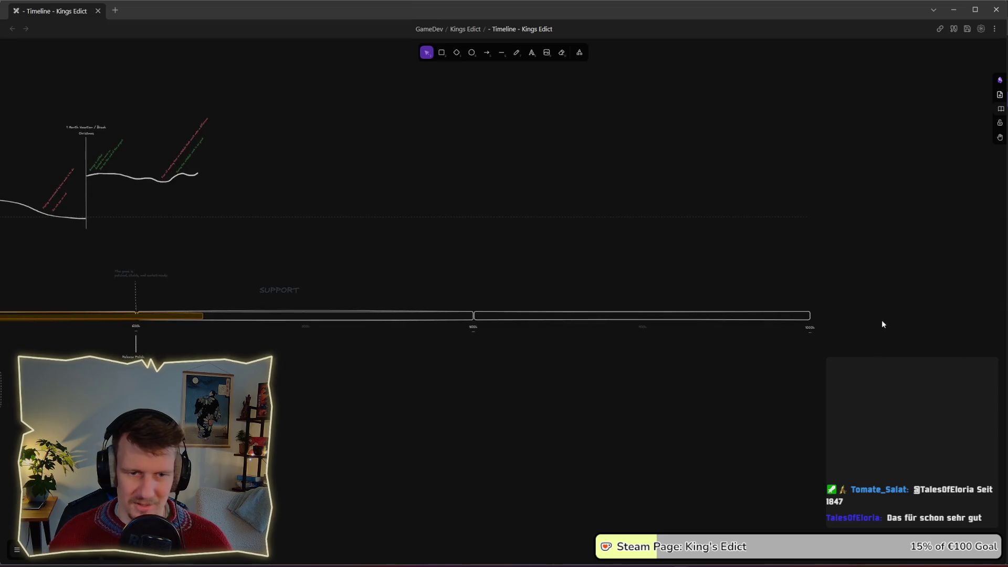
scroll(586, 331, down, 8)
scroll(382, 242, up, 8)
scroll(382, 245, up, 2)
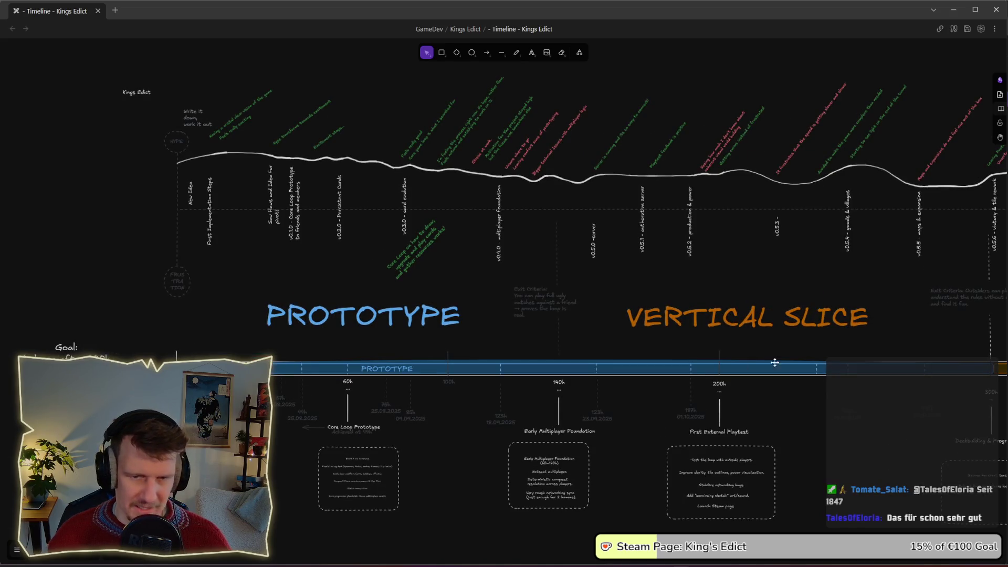
scroll(738, 349, right, 1)
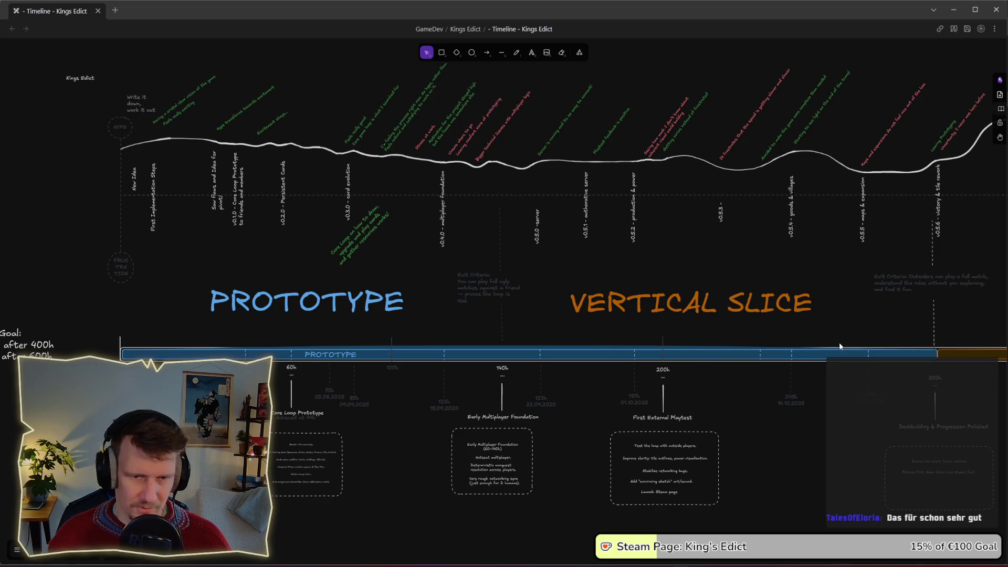
Step: Pan further along the timeline across the VERTICAL SLICE, PRODUCTION and SUPPORT phases
drag(839, 343, 602, 325)
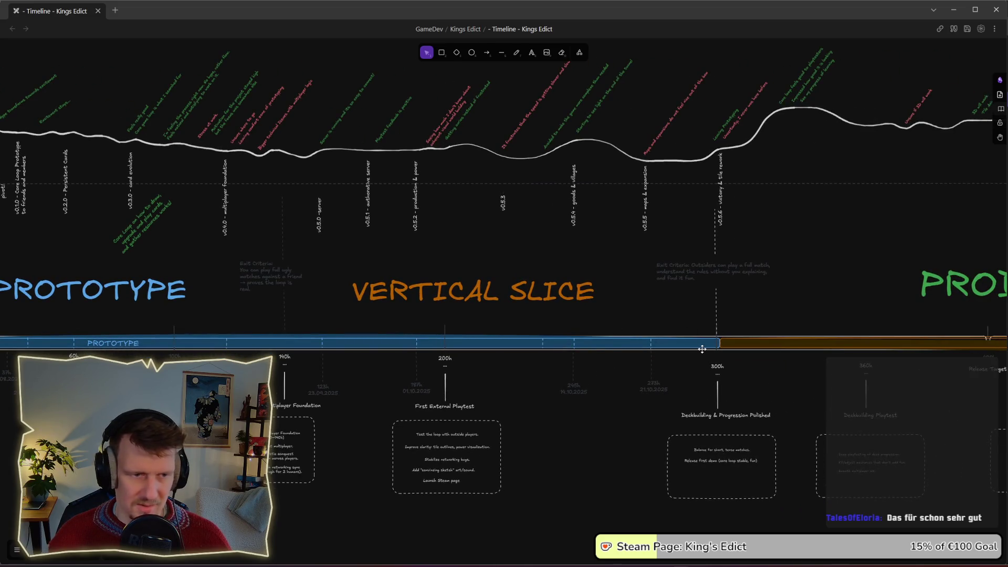
scroll(702, 349, left, 5)
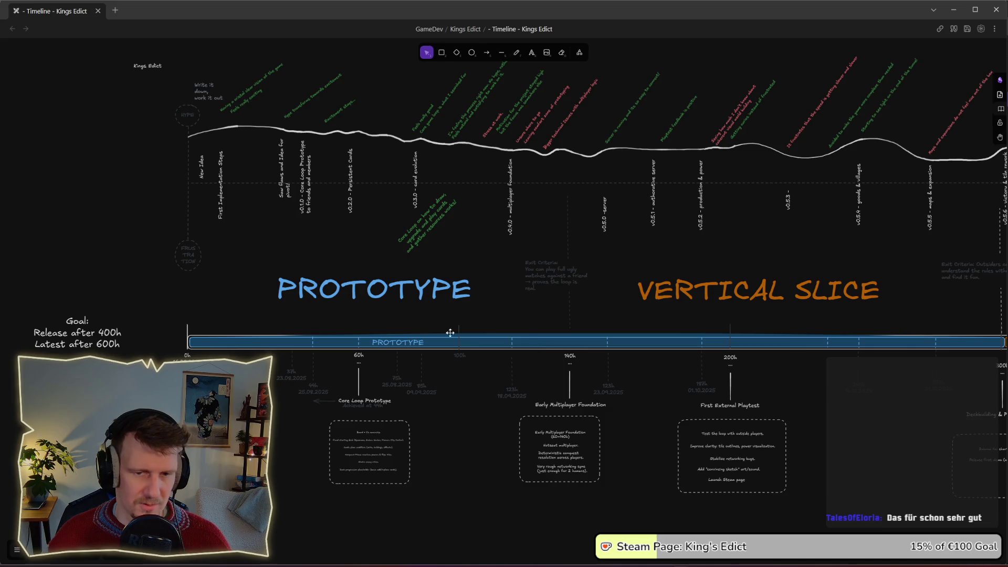
scroll(475, 337, right, 2)
scroll(517, 306, down, 1)
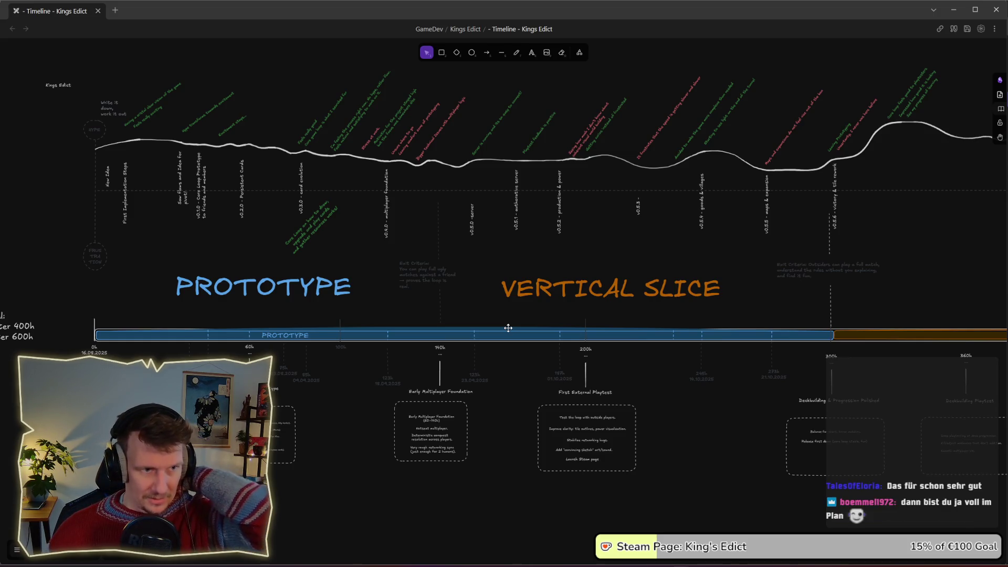
mouse_move(370, 238)
mouse_down()
mouse_move(402, 265)
mouse_move(443, 270)
mouse_move(535, 200)
mouse_move(528, 225)
mouse_up()
ctrl+scroll(334, 219, up, 6)
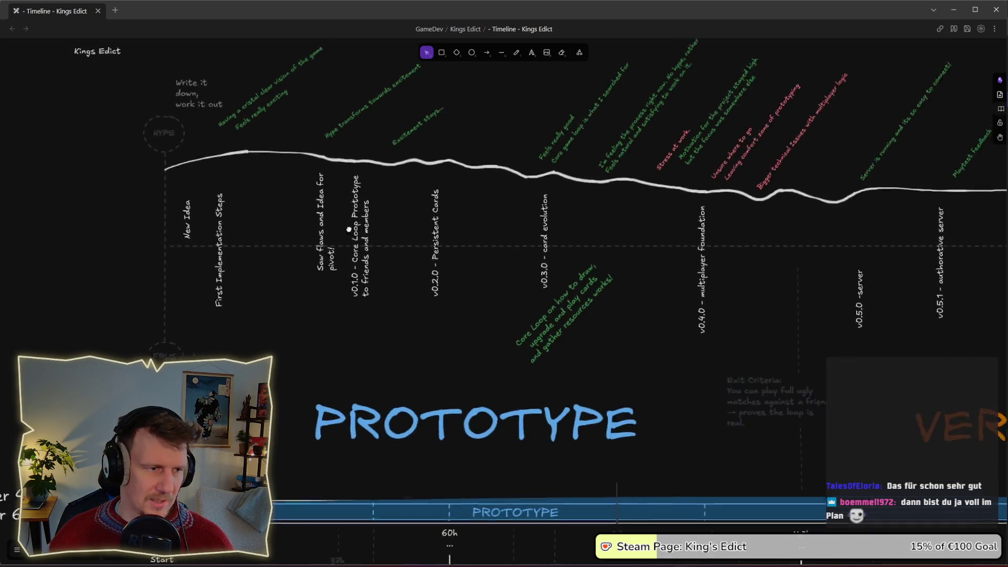
scroll(115, 184, up, 2)
scroll(115, 185, right, 2)
scroll(143, 186, down, 1)
scroll(144, 187, left, 2)
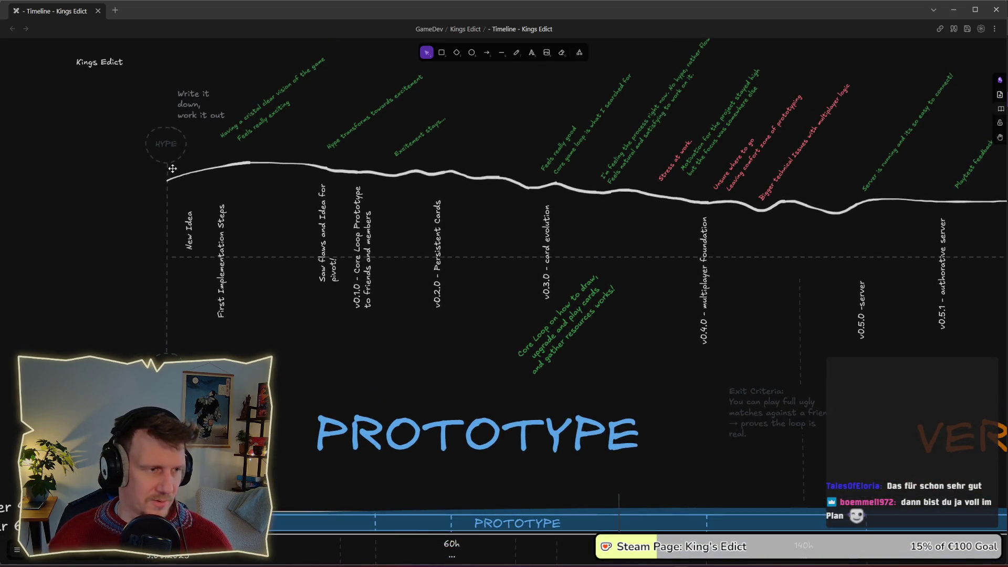
scroll(261, 337, left, 6)
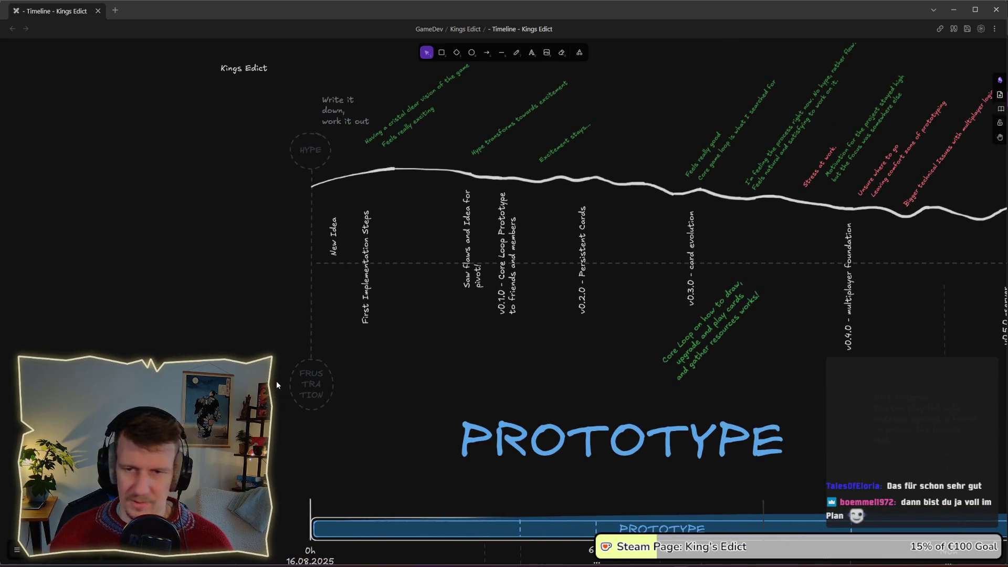
scroll(676, 204, right, 1)
scroll(742, 251, down, 2)
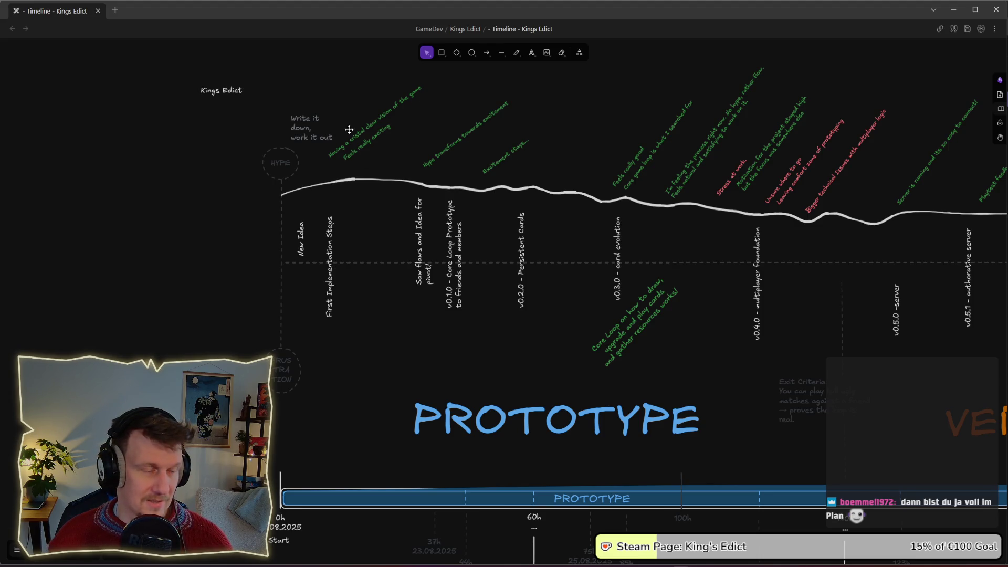
scroll(581, 150, right, 3)
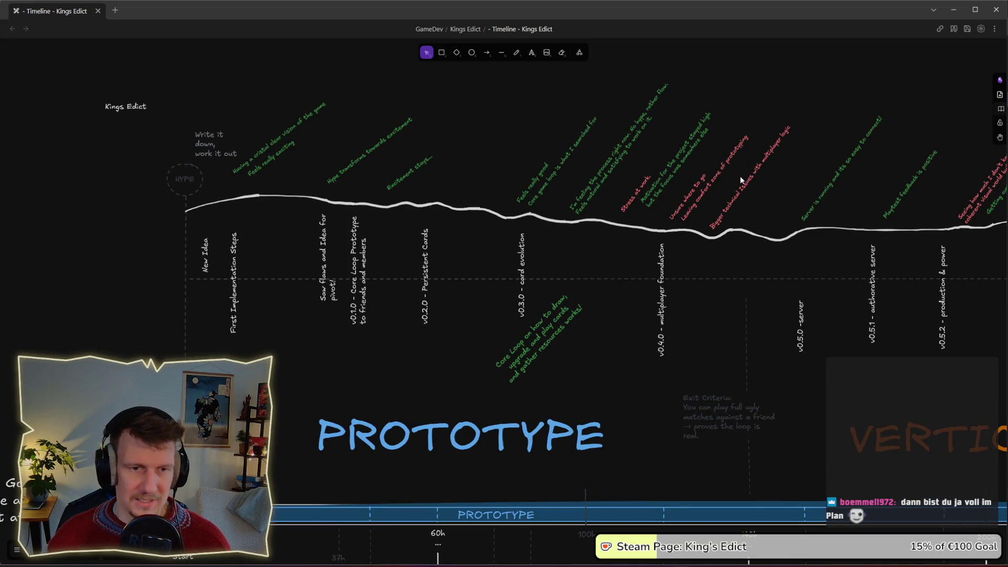
scroll(740, 175, right, 5)
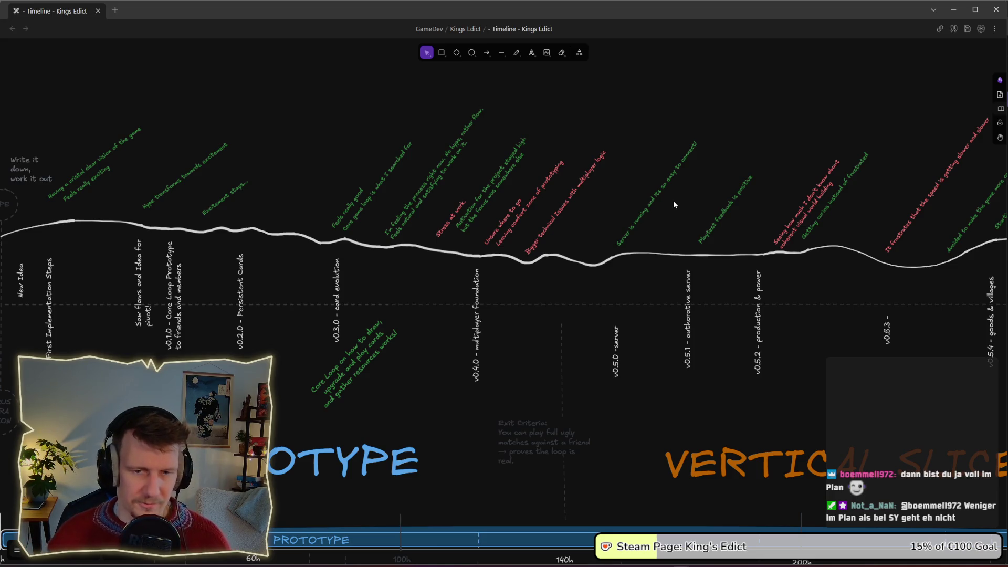
scroll(671, 206, down, 3)
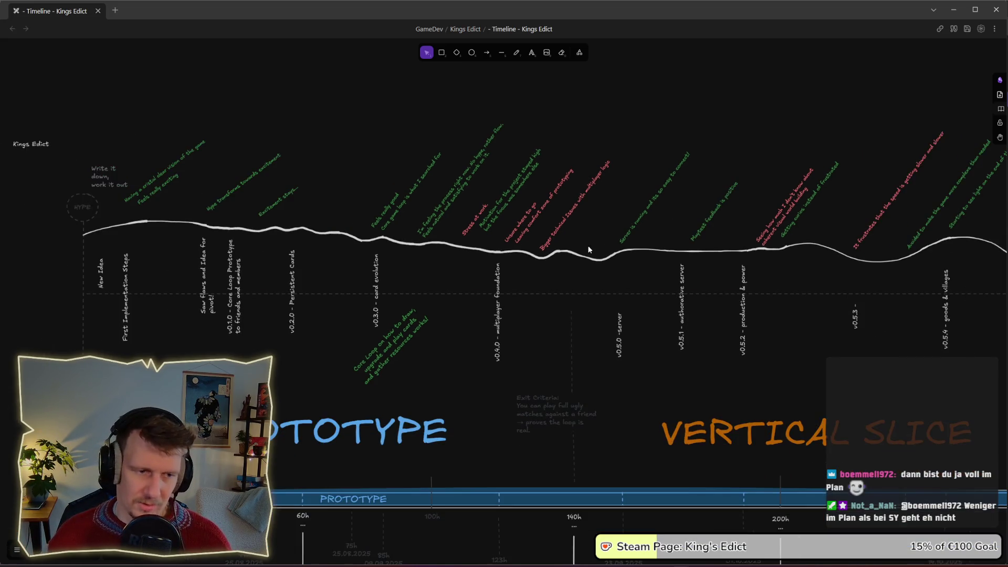
scroll(658, 309, right, 10)
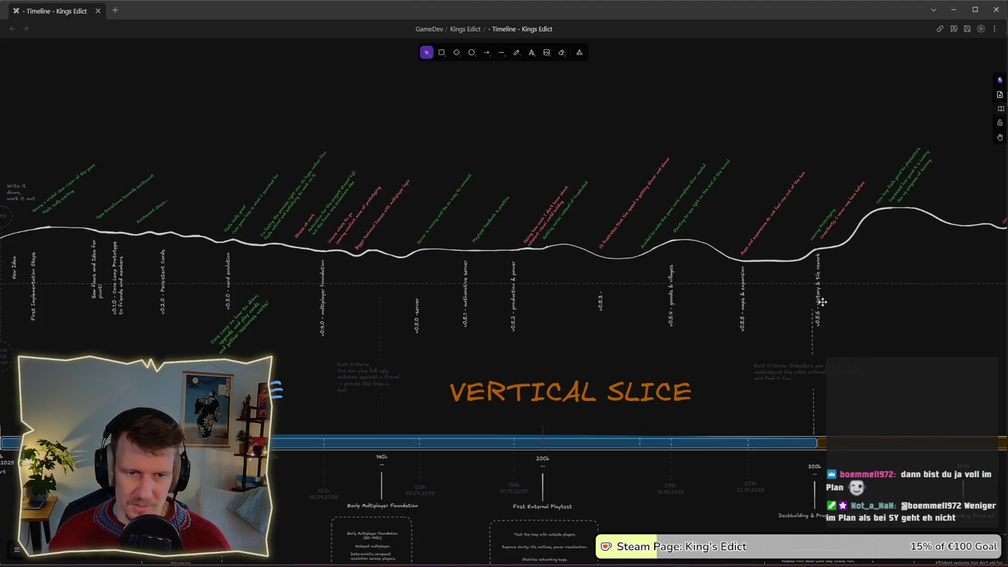
scroll(394, 283, down, 2)
scroll(359, 285, right, 5)
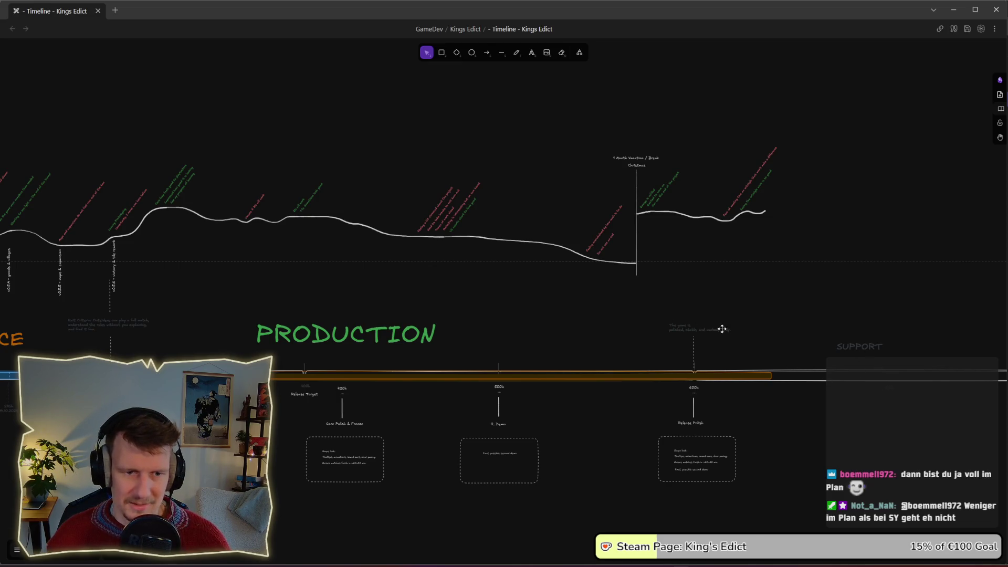
scroll(635, 309, left, 1)
scroll(640, 309, down, 5)
scroll(624, 329, left, 3)
drag(624, 329, 578, 252)
scroll(579, 253, up, 2)
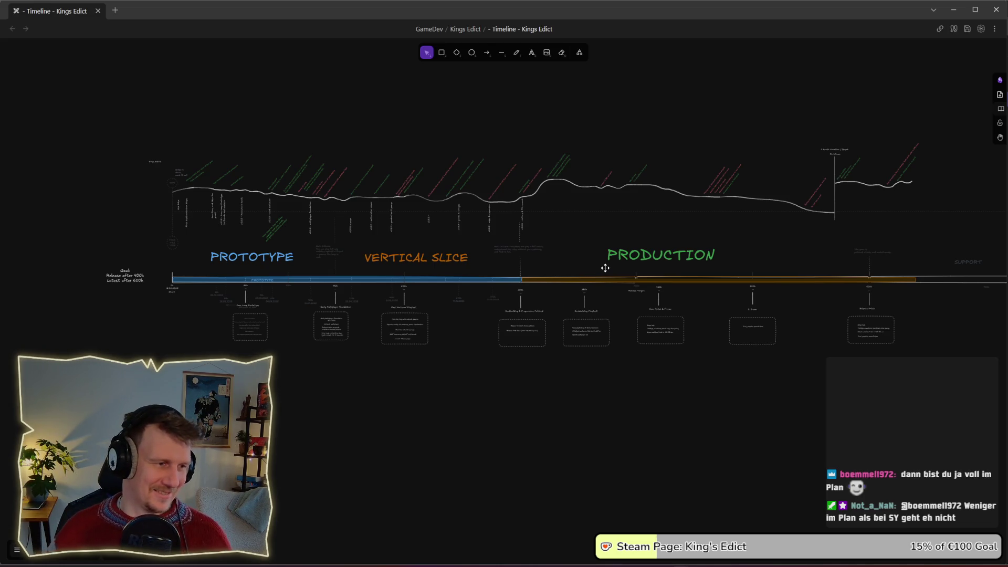
scroll(292, 228, left, 1)
drag(293, 227, 621, 259)
scroll(622, 259, up, 5)
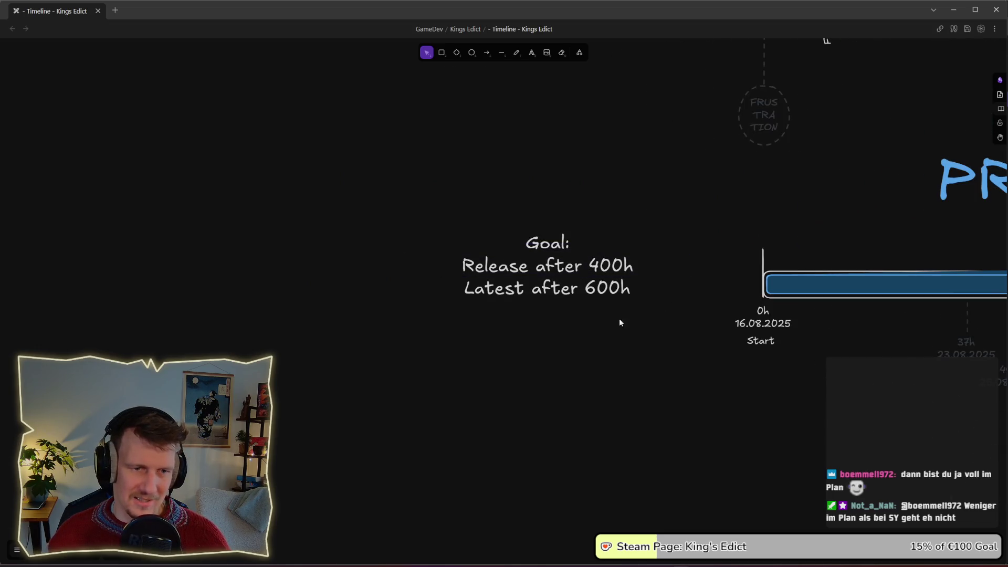
scroll(608, 318, down, 5)
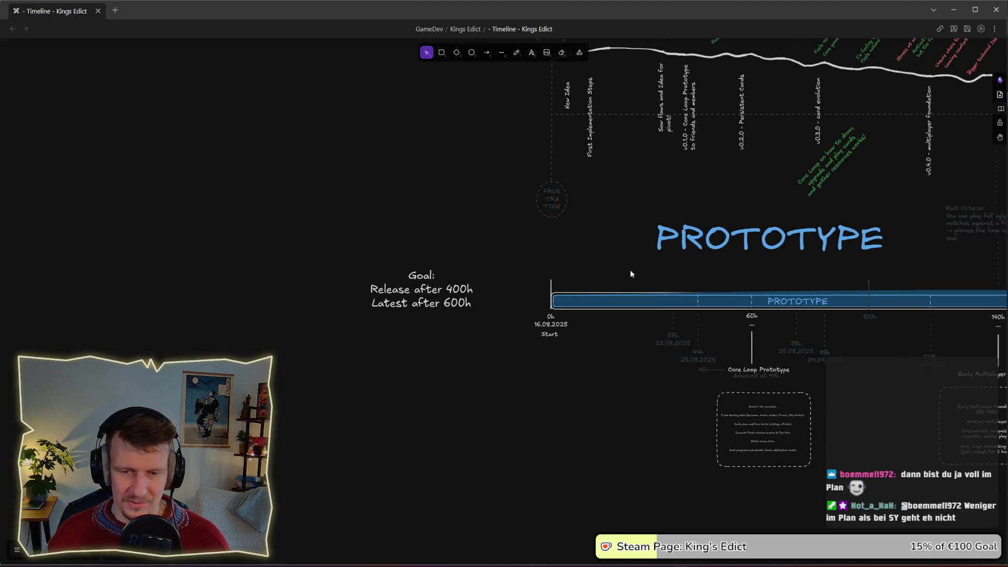
scroll(630, 269, right, 5)
scroll(511, 271, down, 3)
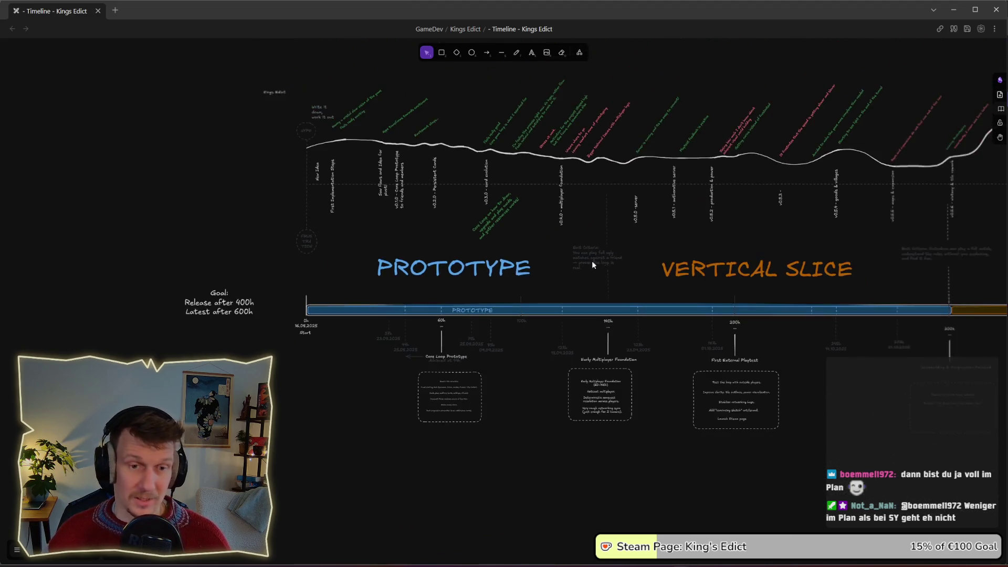
scroll(581, 266, right, 5)
scroll(524, 274, down, 3)
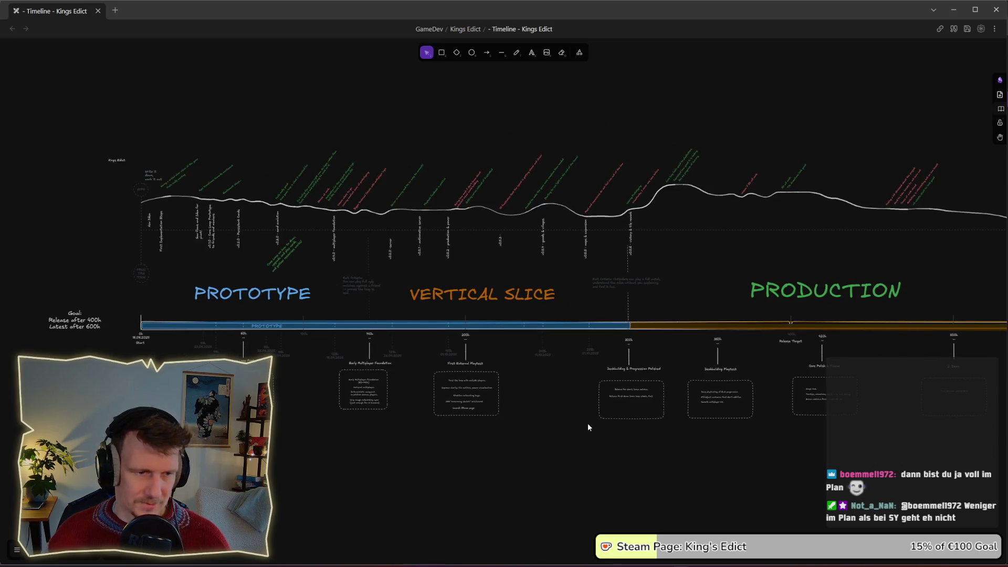
scroll(587, 430, down, 1)
scroll(338, 268, up, 5)
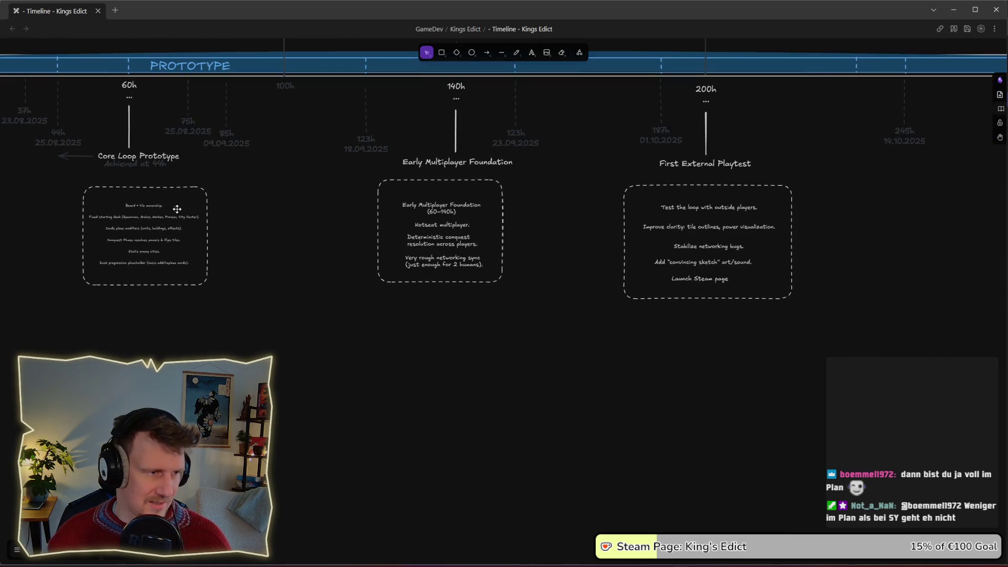
scroll(294, 198, up, 3)
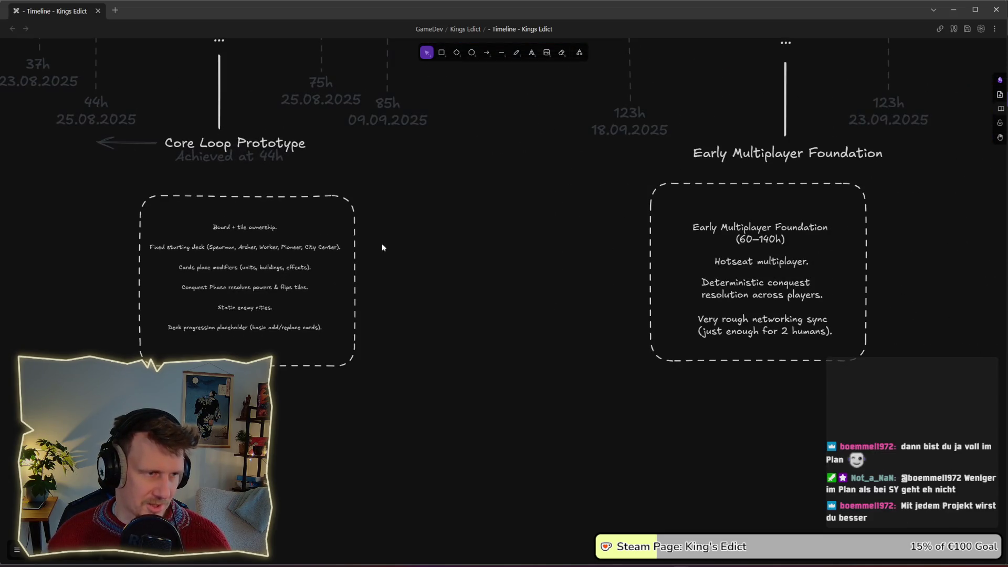
scroll(385, 253, right, 8)
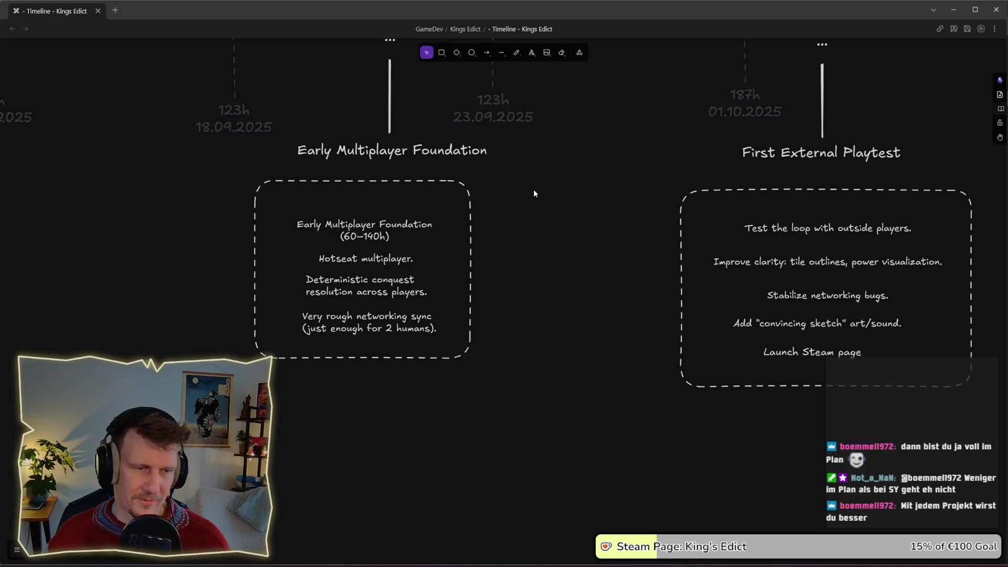
scroll(535, 190, right, 4)
scroll(534, 194, down, 6)
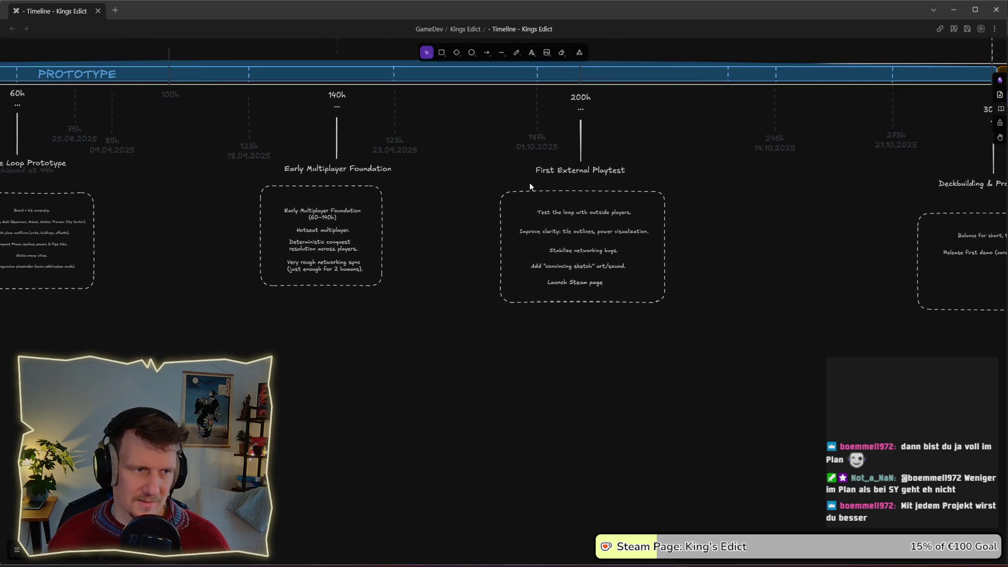
scroll(566, 164, up, 5)
scroll(601, 231, right, 4)
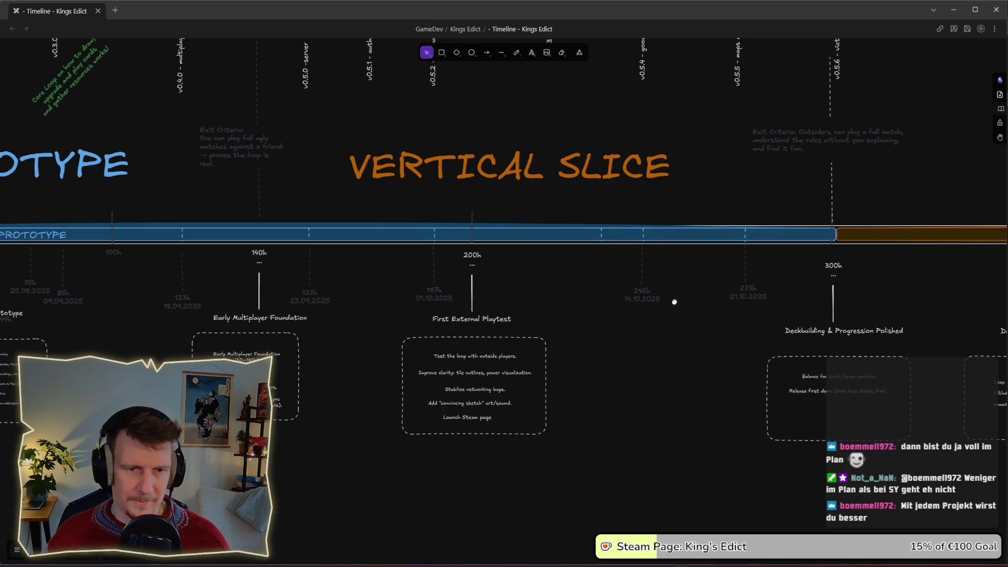
drag(677, 300, 515, 268)
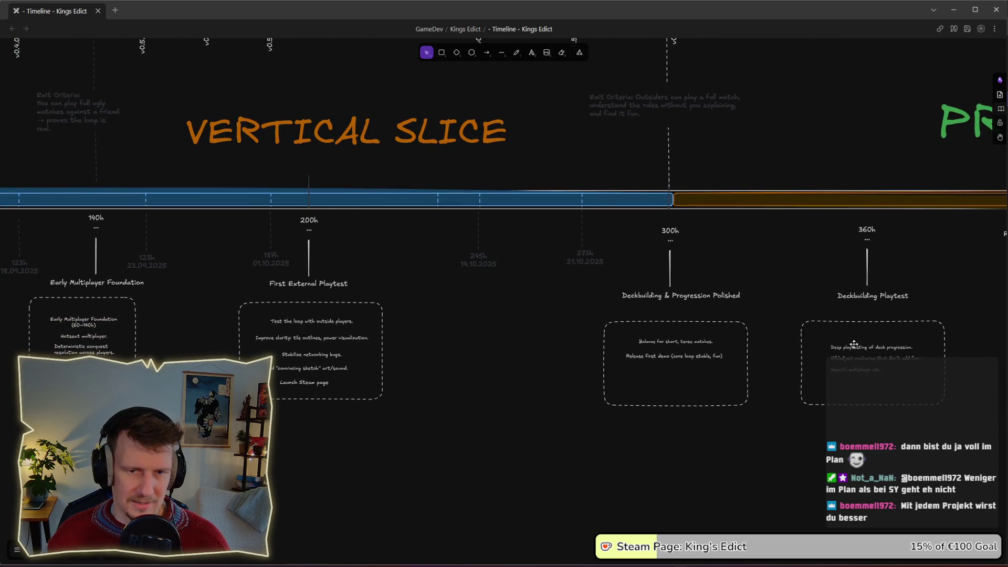
scroll(683, 299, down, 3)
scroll(616, 245, right, 3)
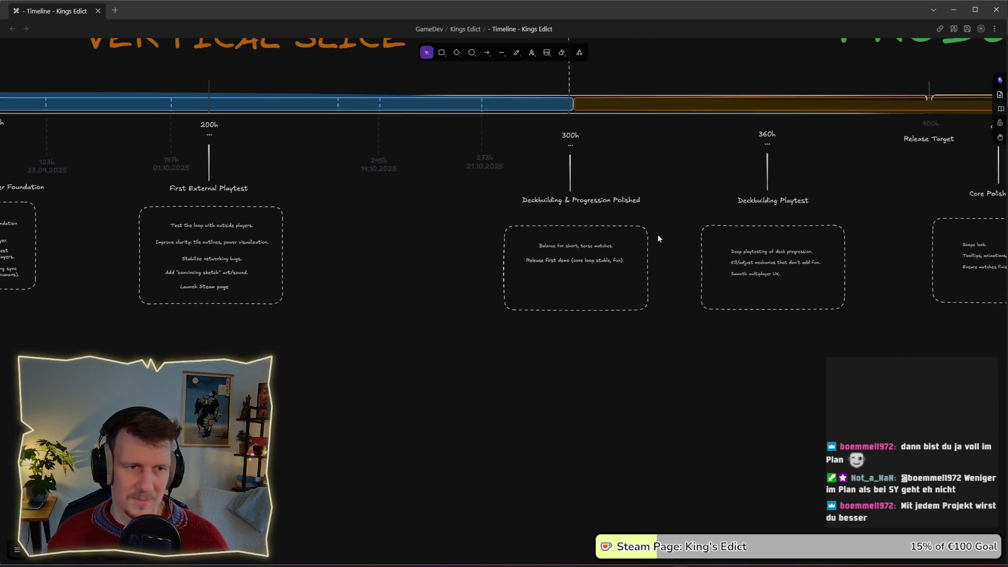
scroll(682, 187, right, 3)
scroll(681, 187, up, 1)
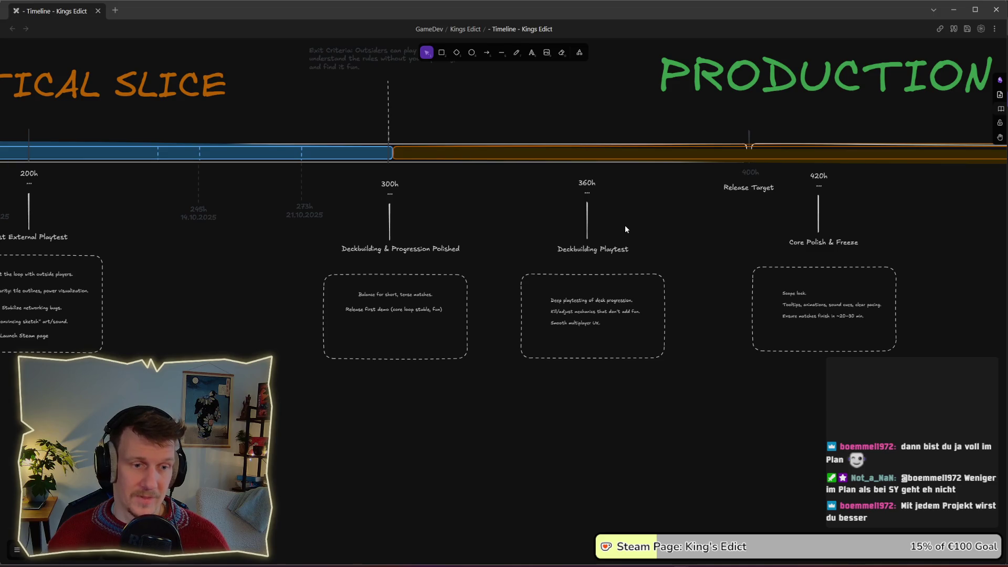
ctrl+scroll(625, 229, down, 5)
ctrl+scroll(649, 234, down, 8)
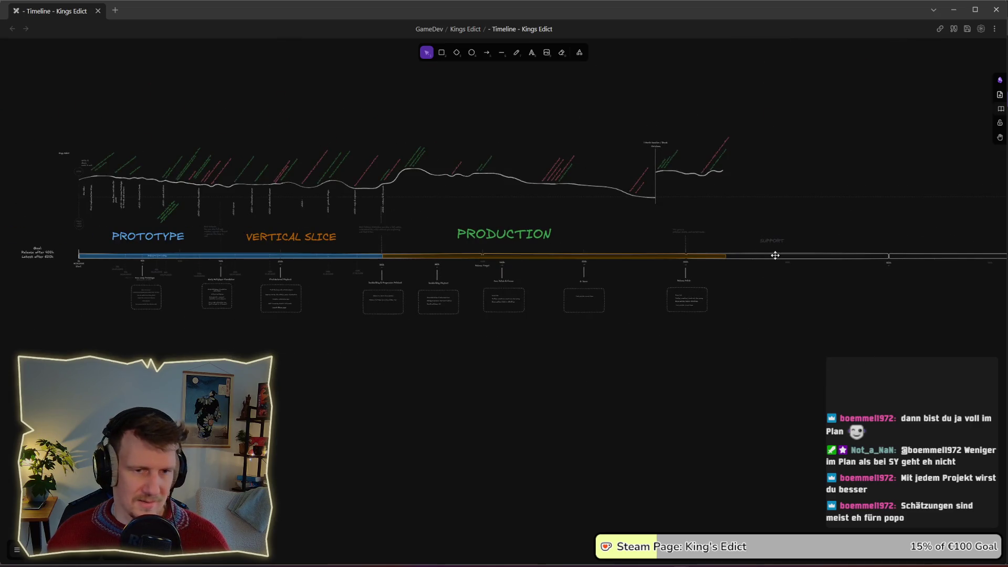
ctrl+scroll(763, 258, up, 10)
click(345, 264)
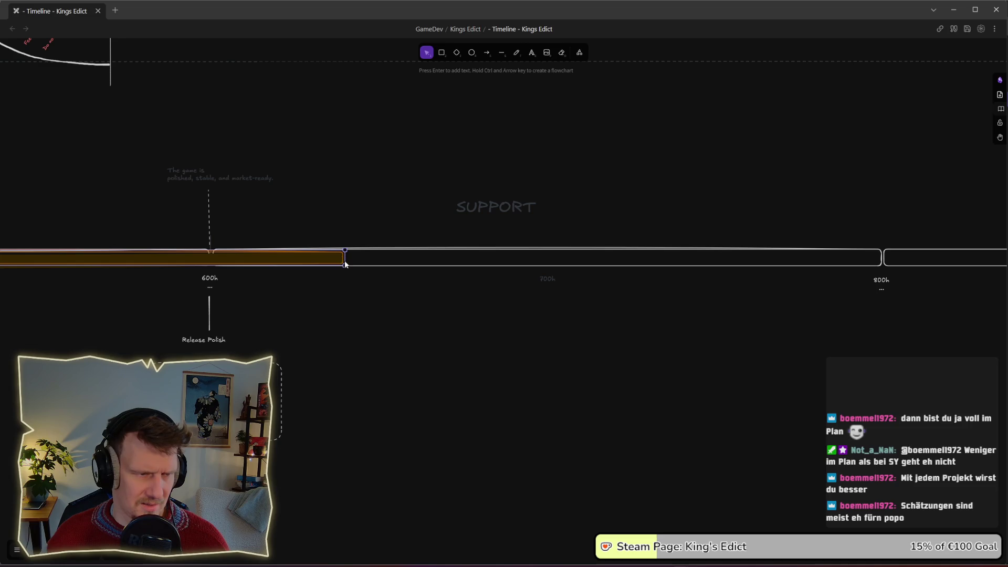
drag(344, 259, 556, 256)
ctrl+scroll(525, 303, down, 5)
scroll(619, 226, down, 3)
scroll(619, 226, left, 4)
scroll(612, 237, left, 4)
scroll(661, 284, up, 2)
ctrl+scroll(661, 283, down, 1)
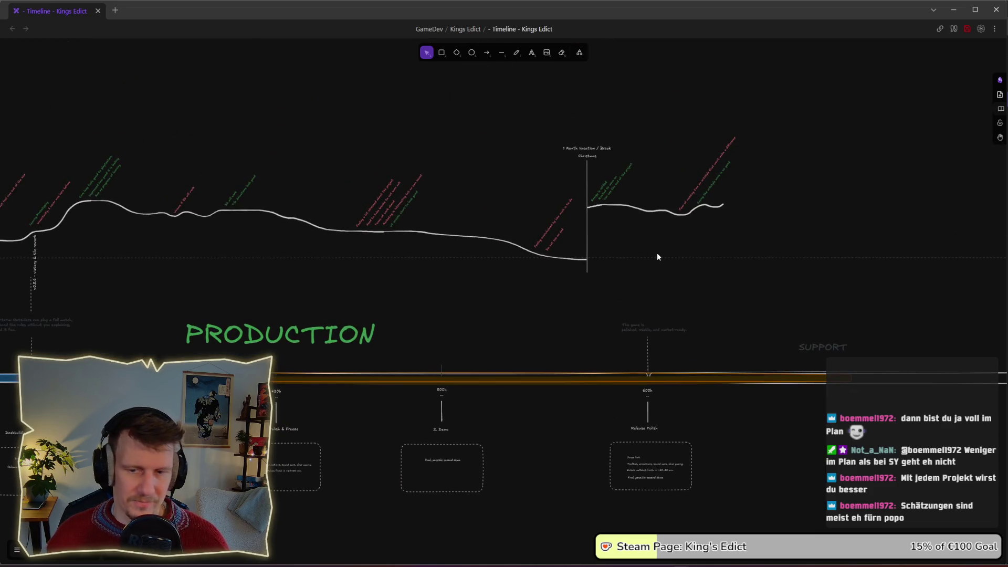
ctrl+scroll(612, 223, up, 5)
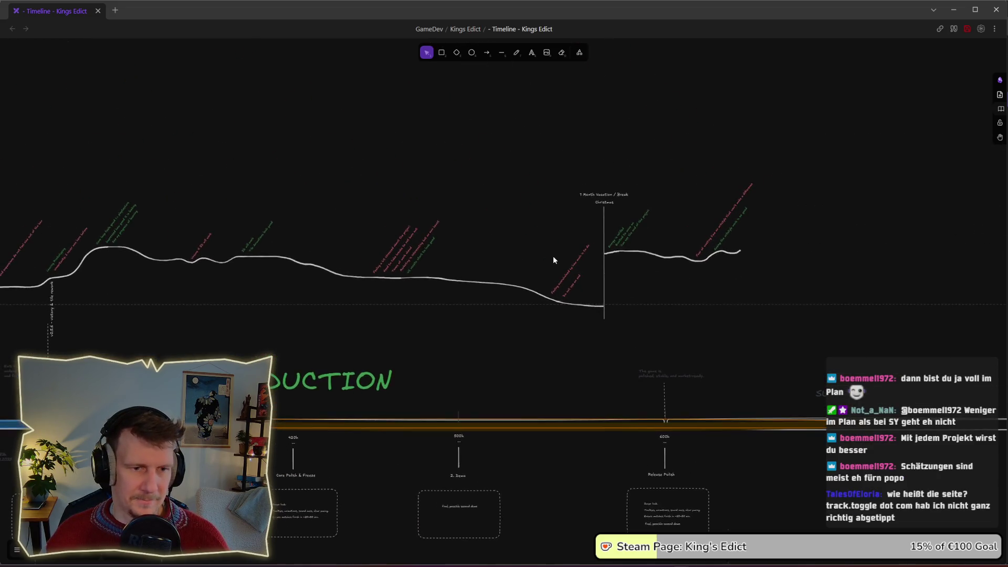
ctrl+scroll(524, 277, up, 3)
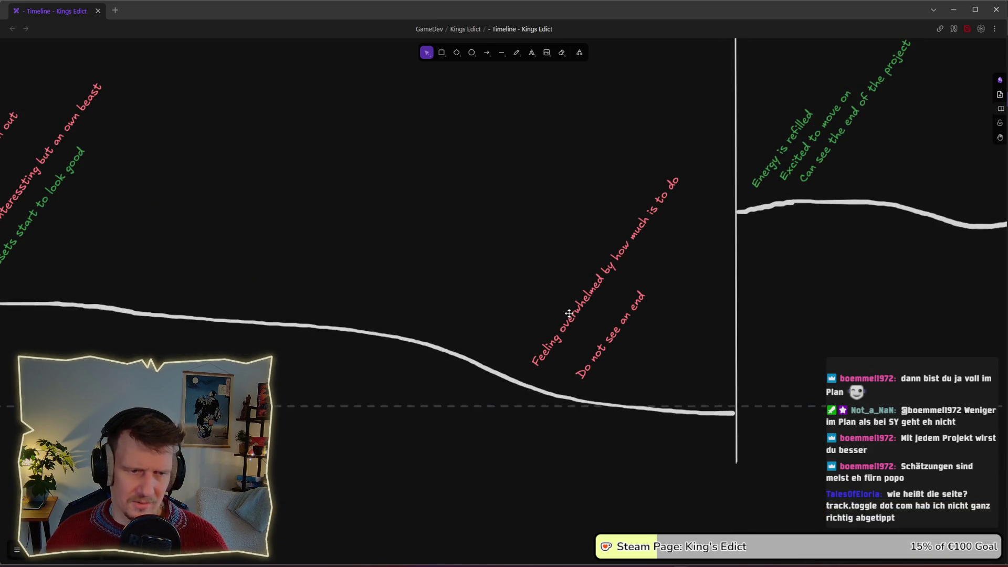
drag(498, 167, 688, 390)
click(685, 357)
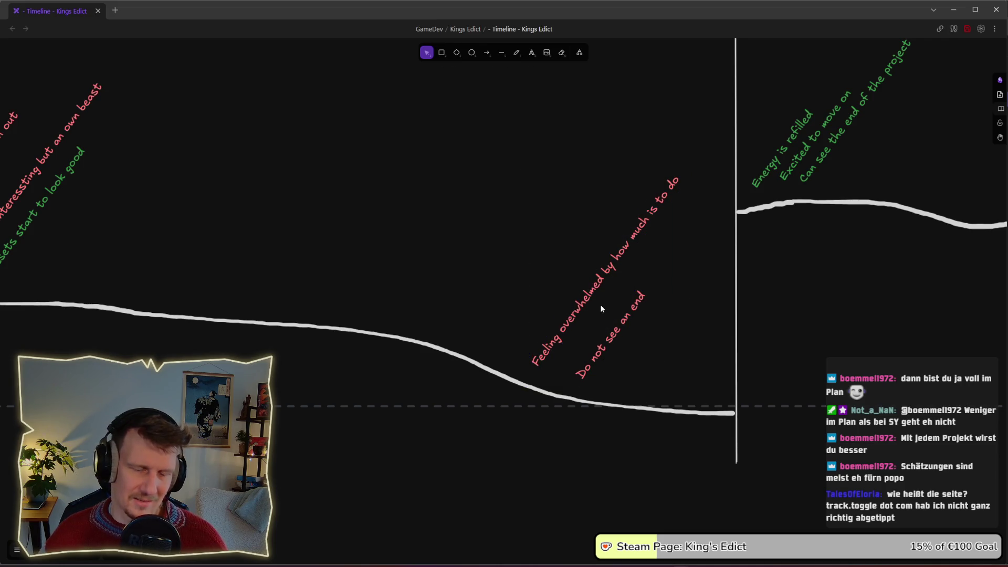
drag(462, 139, 722, 386)
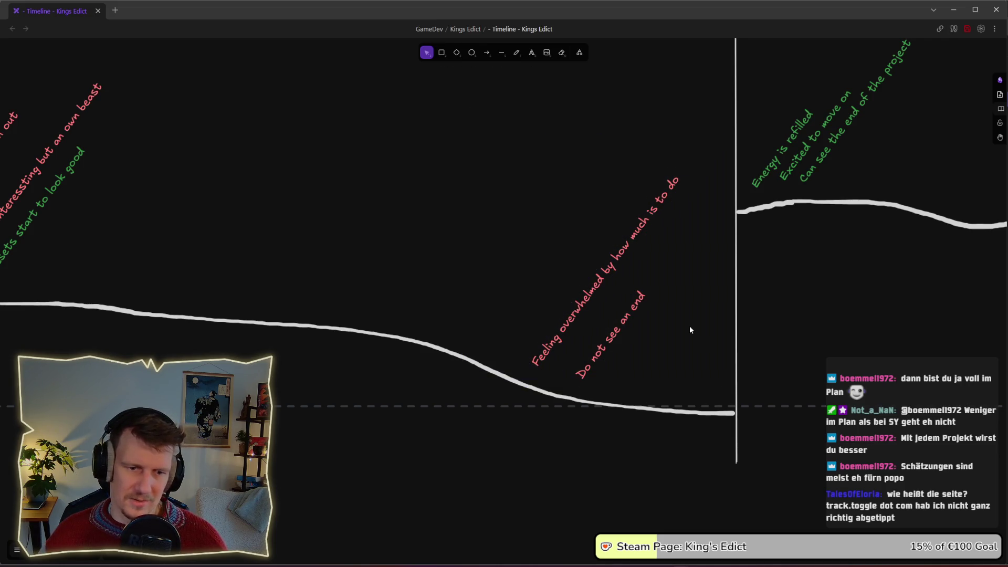
ctrl+scroll(689, 325, down, 2)
ctrl+scroll(705, 397, down, 2)
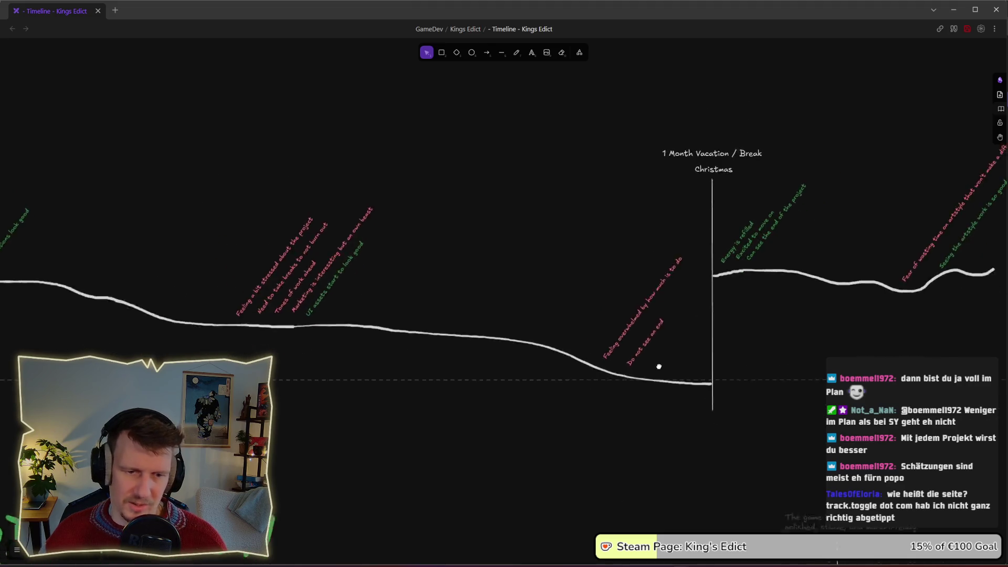
ctrl+scroll(664, 372, down, 2)
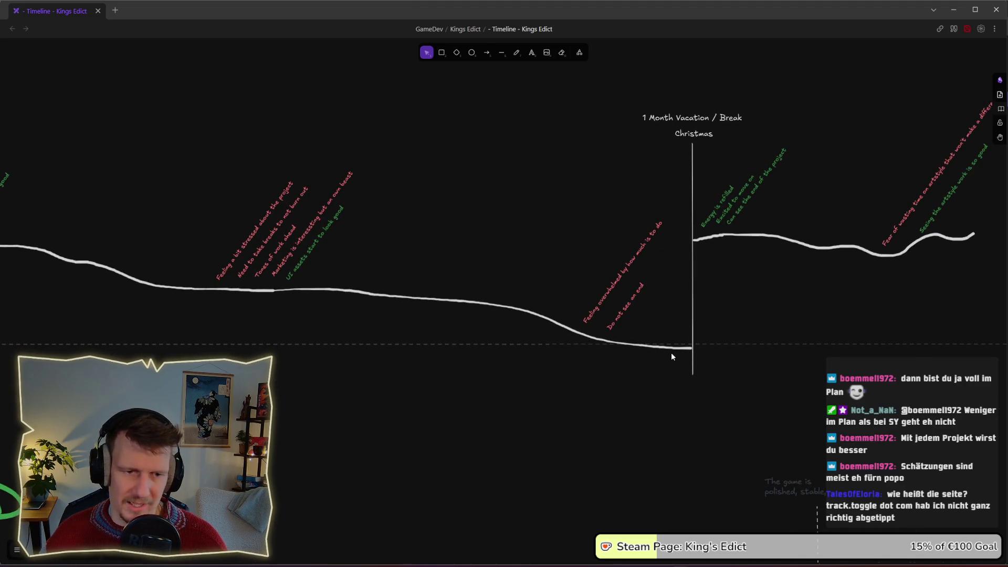
scroll(671, 351, left, 5)
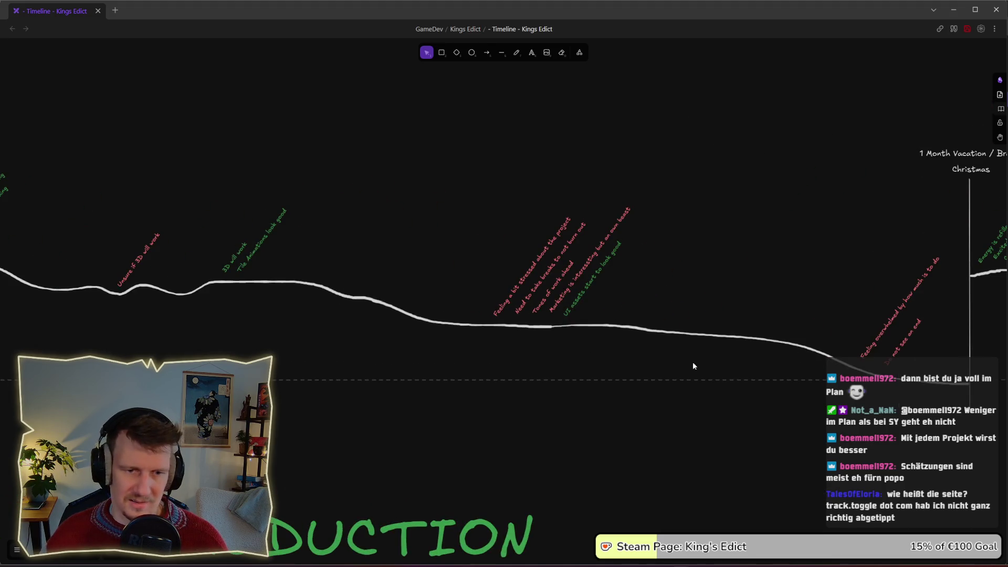
scroll(541, 363, left, 3)
scroll(472, 325, down, 2)
scroll(562, 285, left, 5)
scroll(472, 283, right, 10)
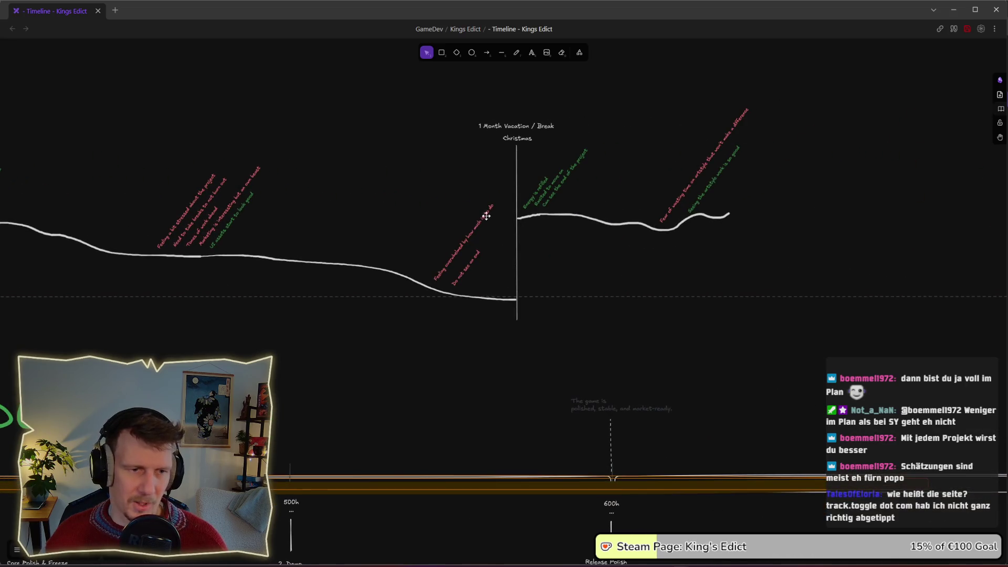
scroll(506, 213, up, 3)
scroll(489, 250, up, 3)
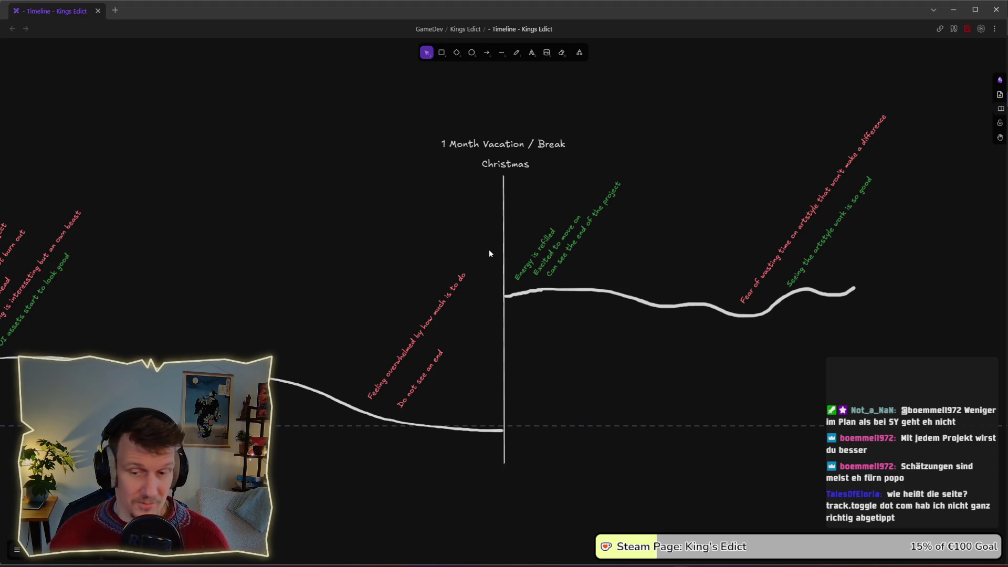
drag(412, 134, 585, 188)
click(585, 187)
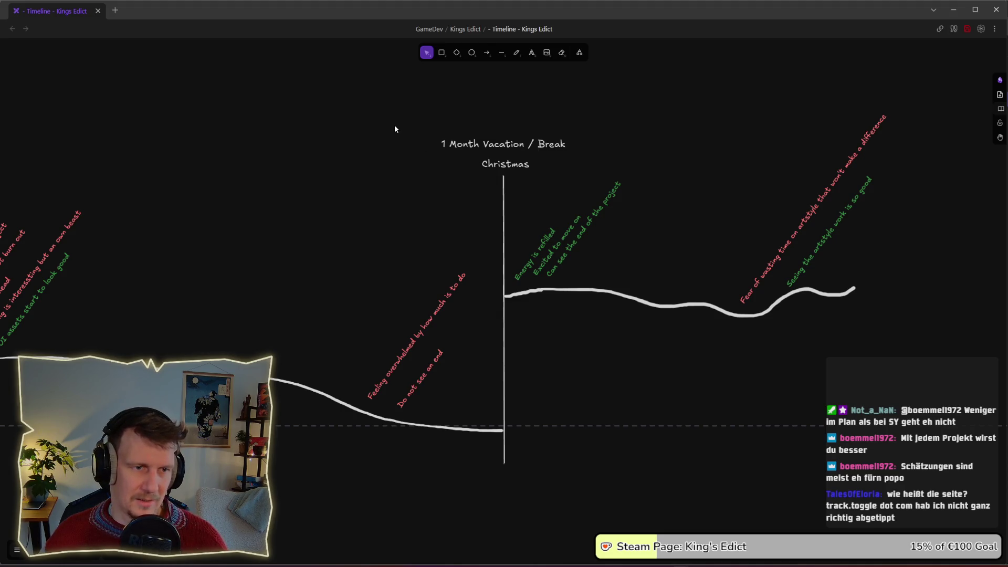
drag(394, 129, 576, 179)
click(576, 179)
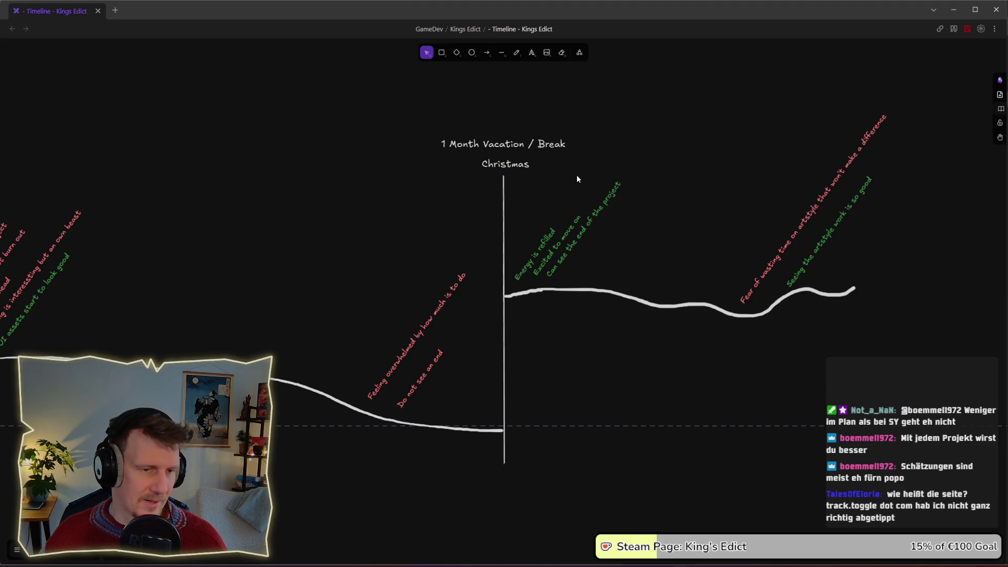
drag(653, 347, 466, 190)
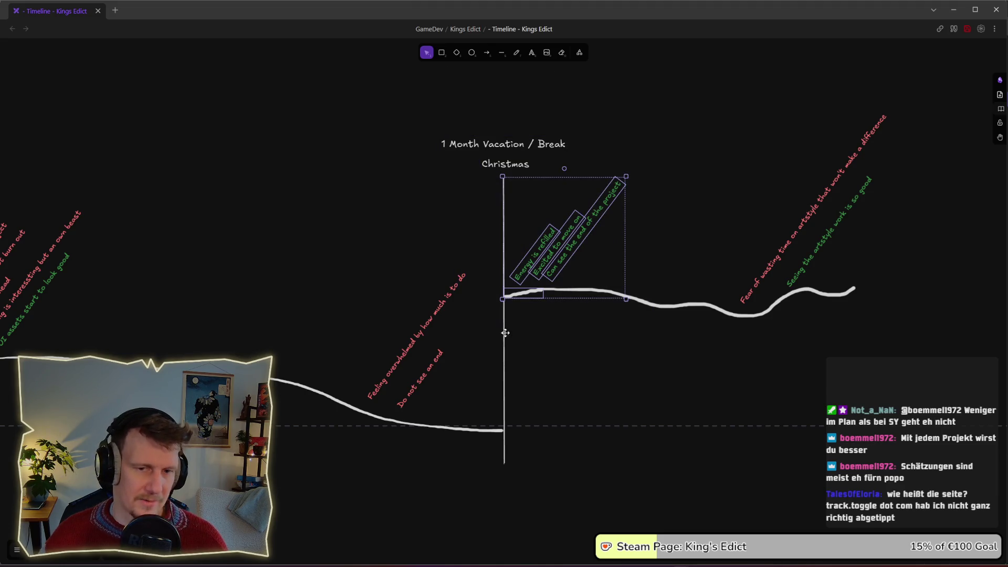
scroll(616, 329, right, 3)
ctrl+scroll(607, 302, down, 2)
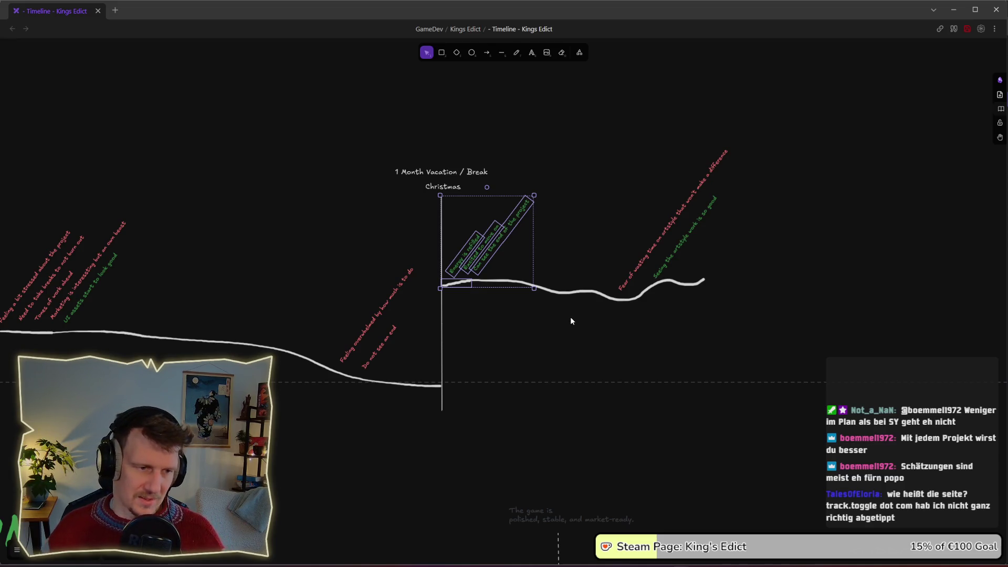
key(Escape)
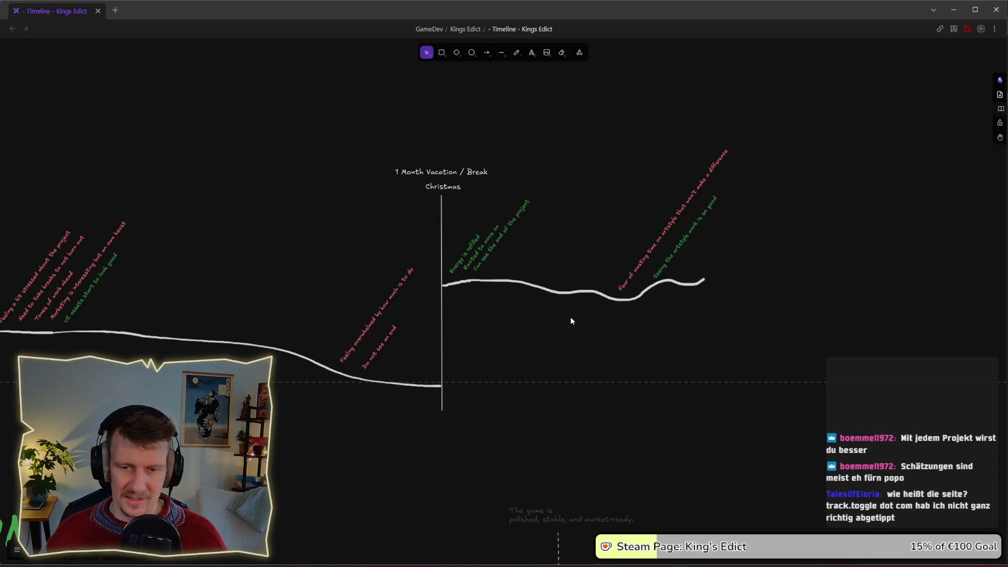
scroll(705, 307, down, 5)
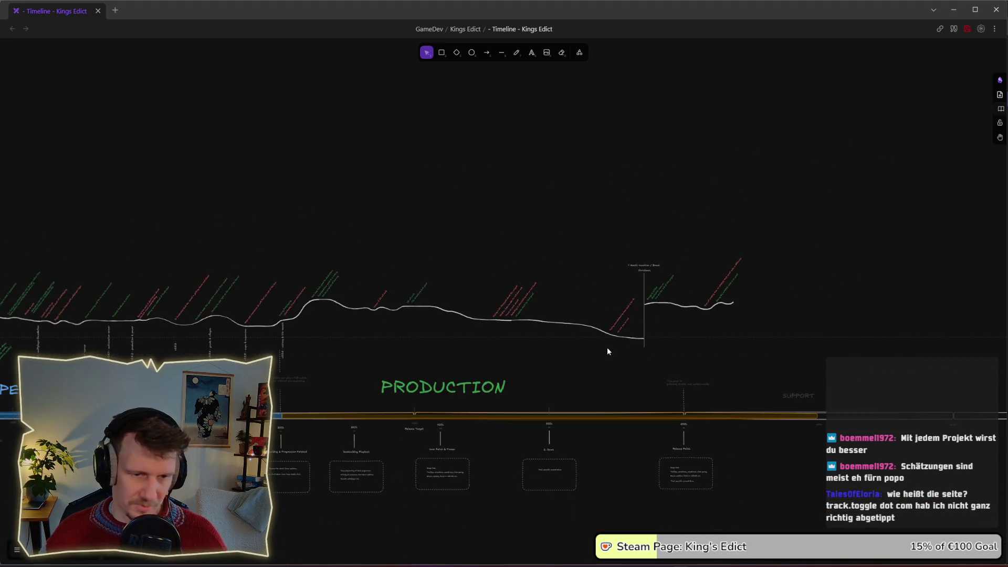
drag(558, 367, 693, 251)
scroll(672, 252, left, 2)
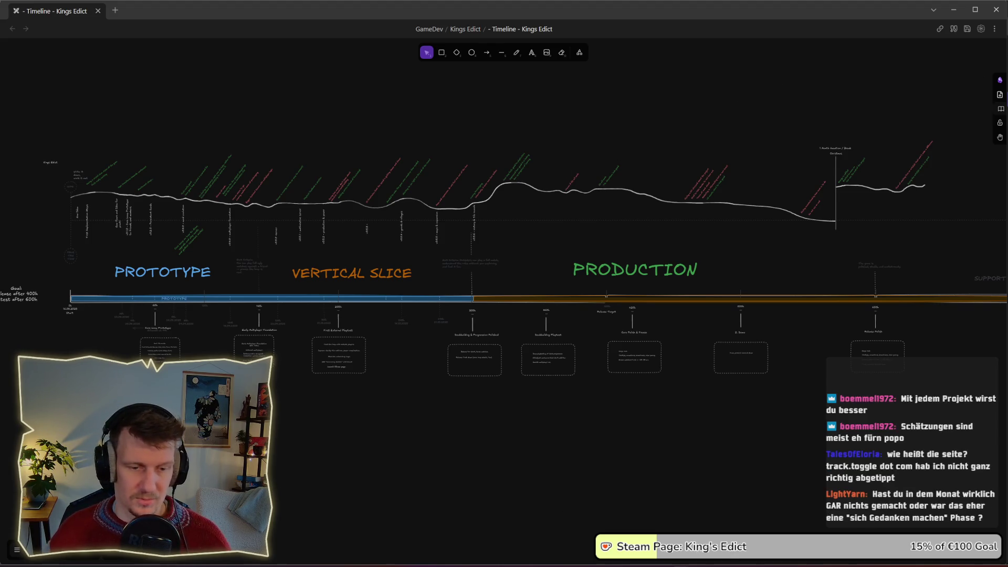
click(681, 556)
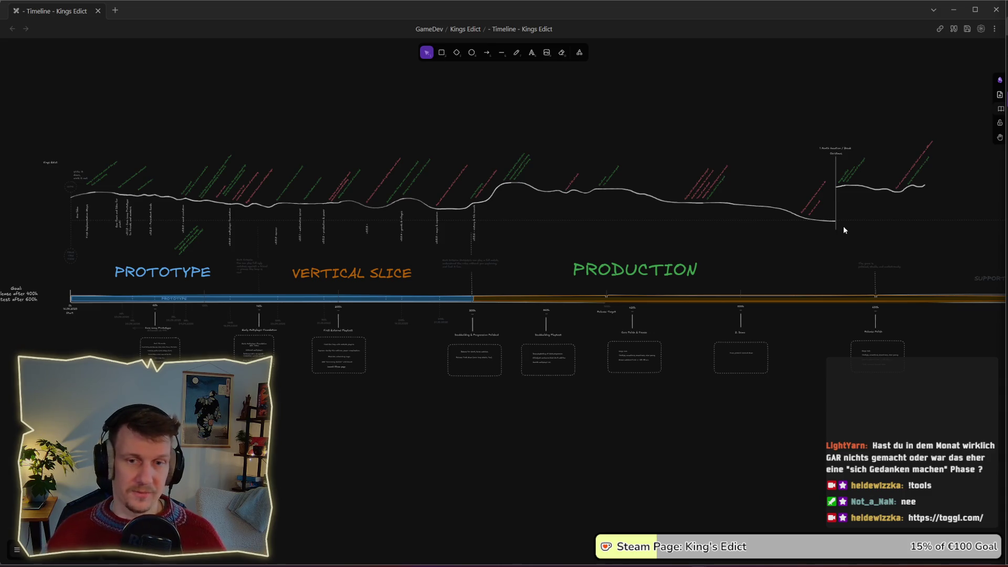
drag(844, 235, 836, 236)
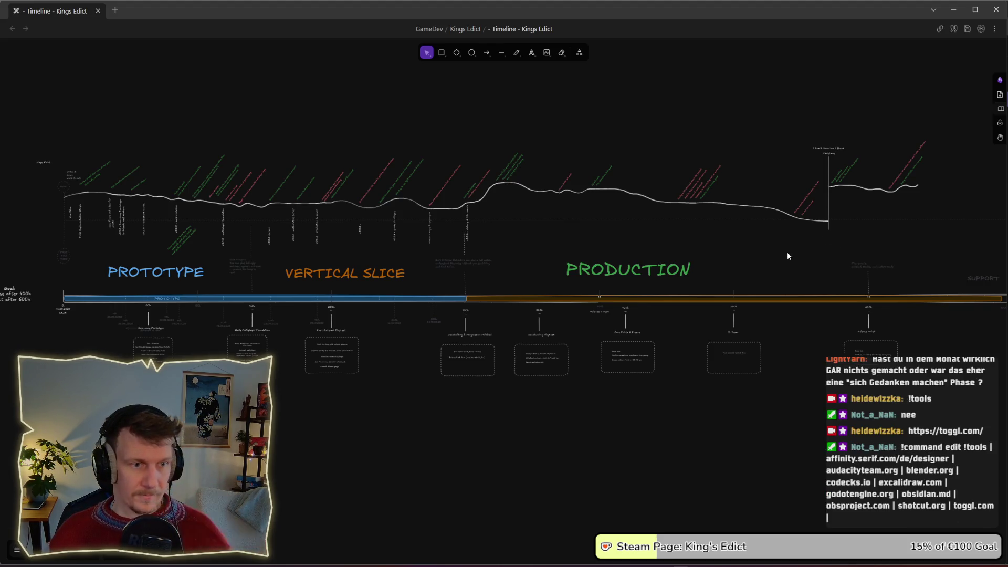
scroll(787, 253, down, 1)
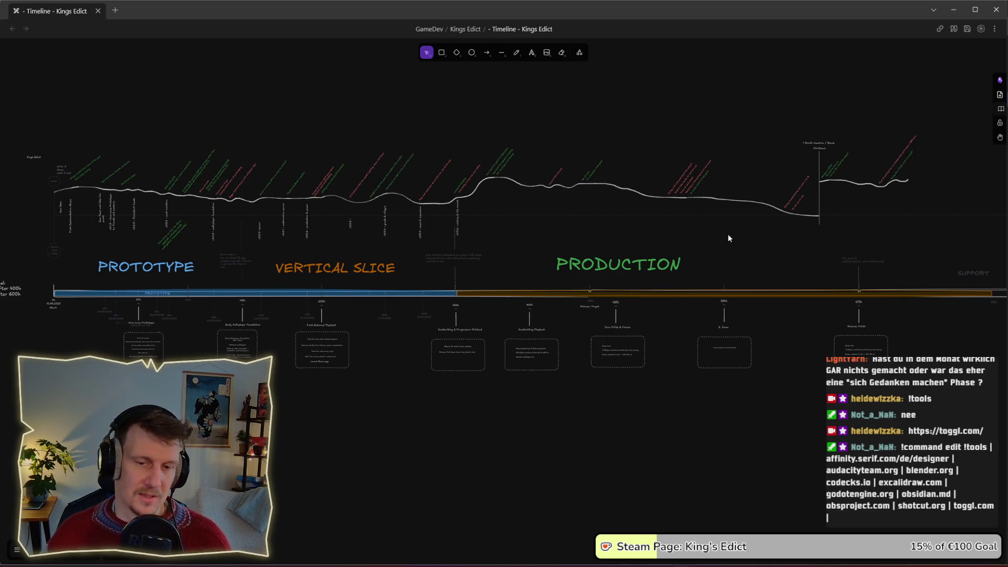
scroll(727, 237, up, 5)
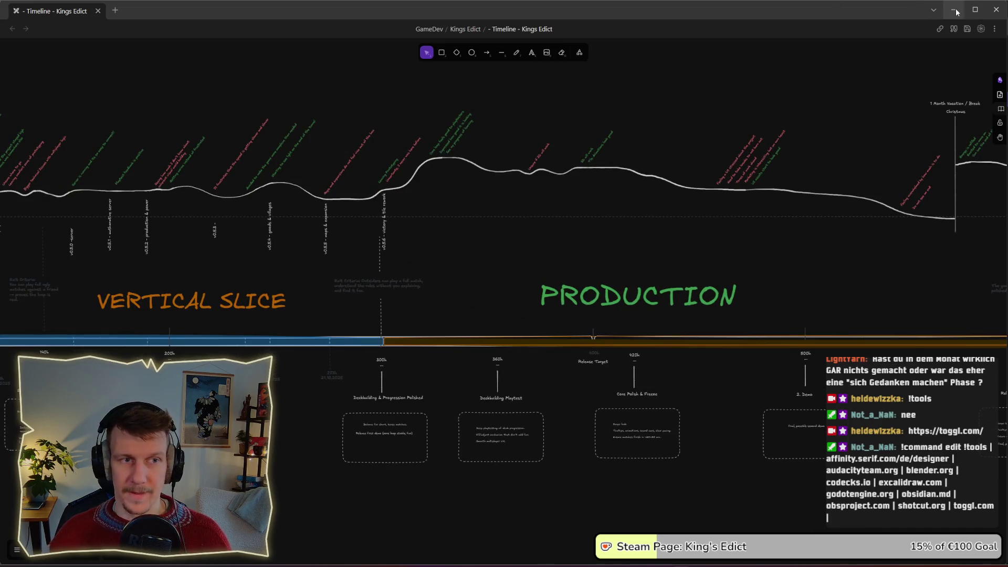
drag(373, 202, 399, 197)
Step: Open the Space Junk Recycler Timeline in a new tab and reposition its drawing in view
scroll(637, 195, left, 8)
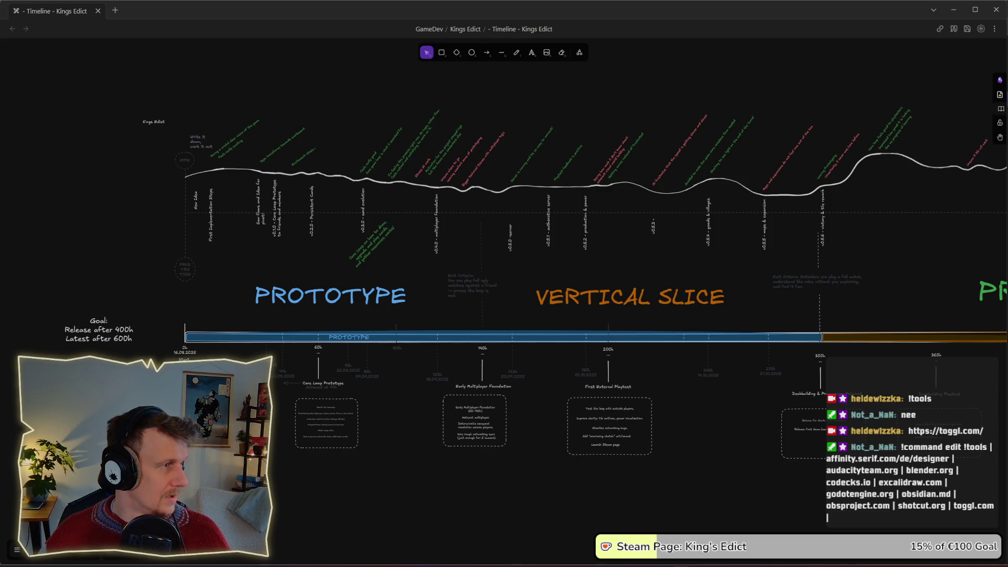
click(142, 67)
scroll(330, 188, down, 2)
scroll(254, 254, up, 4)
drag(200, 274, 351, 253)
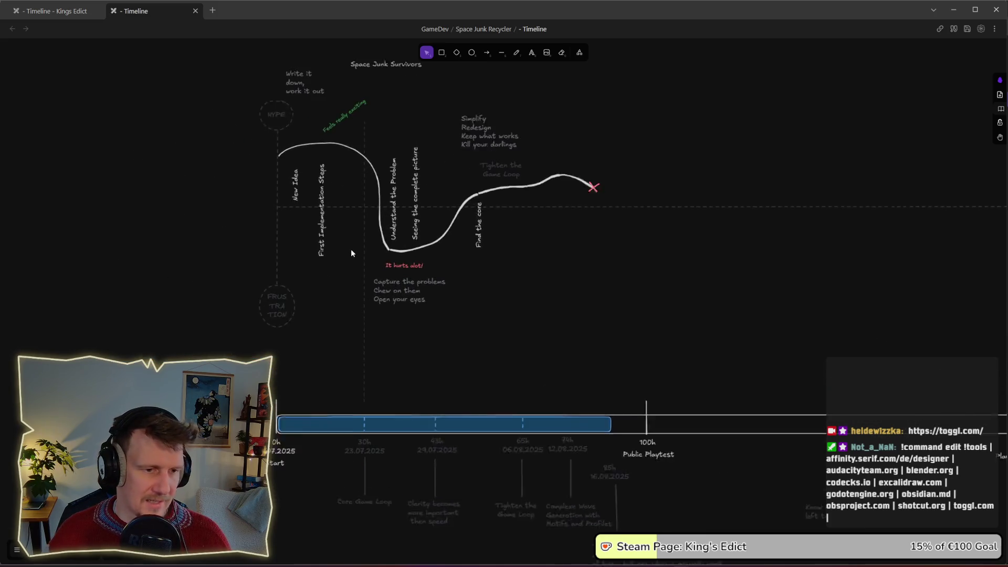
scroll(350, 253, up, 3)
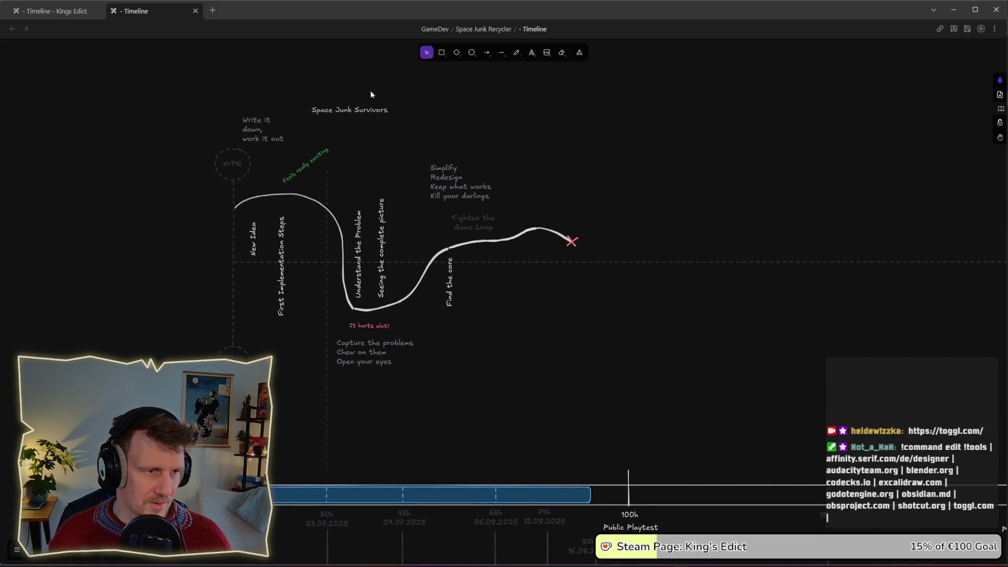
drag(383, 184, 386, 153)
mouse_move(159, 118)
mouse_down()
mouse_move(293, 344)
mouse_move(359, 503)
mouse_up()
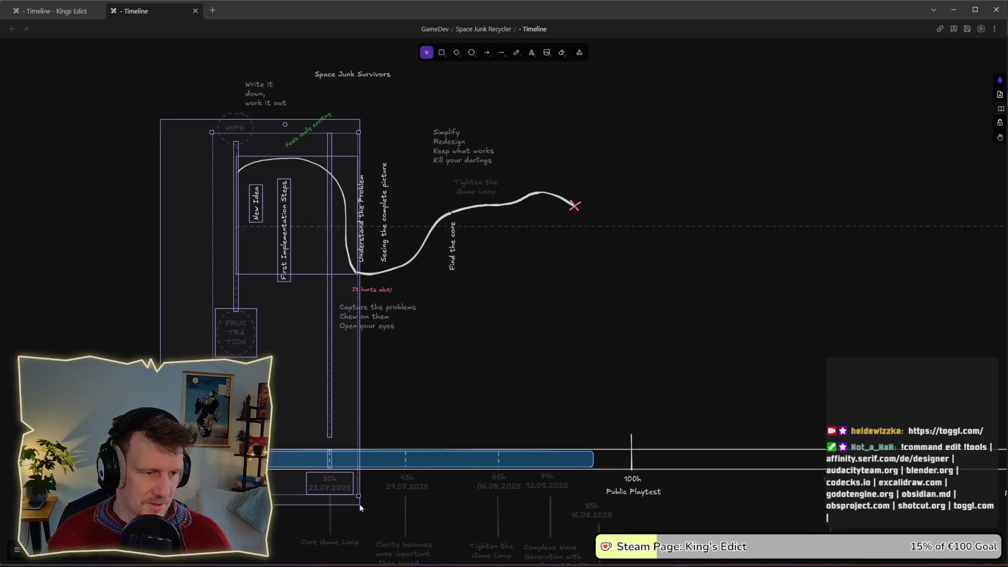
click(400, 382)
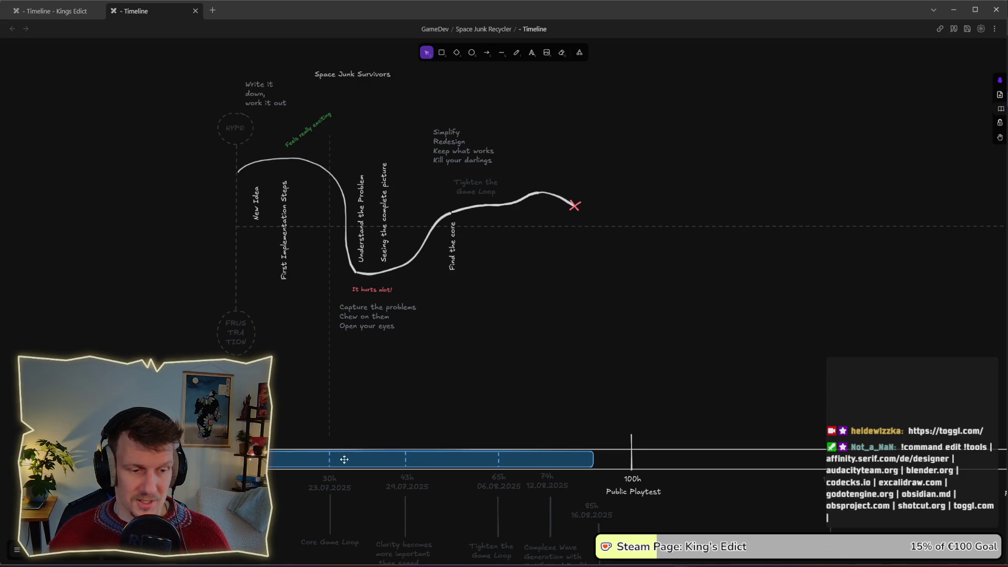
drag(344, 124, 408, 285)
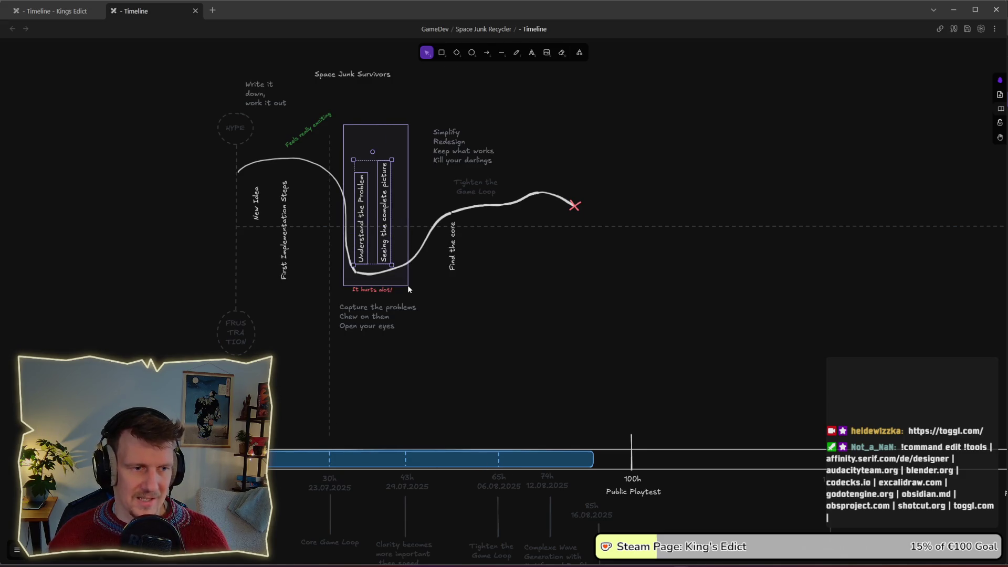
click(407, 285)
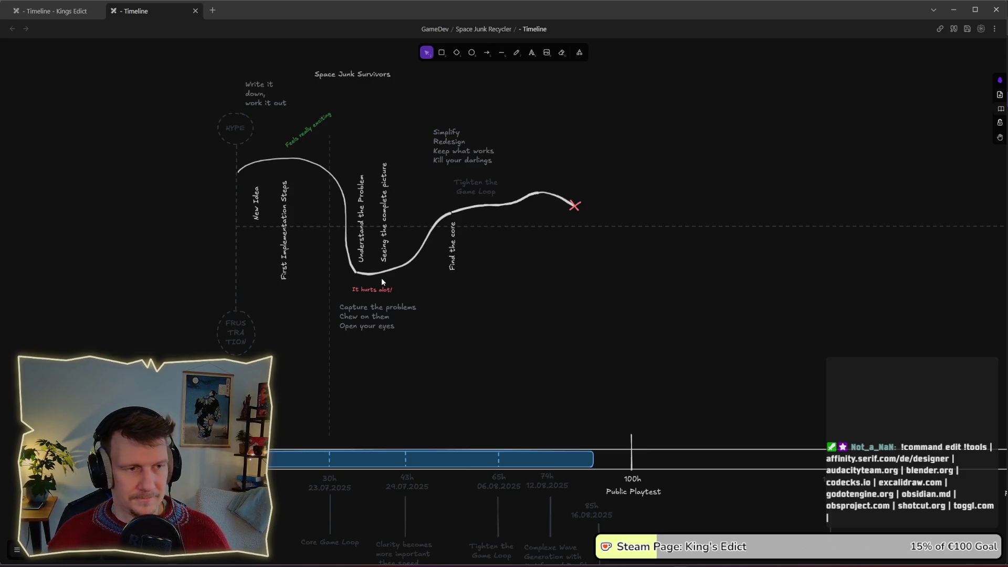
drag(349, 137, 408, 269)
click(415, 280)
mouse_move(433, 347)
mouse_down()
mouse_move(365, 255)
mouse_move(323, 149)
mouse_up()
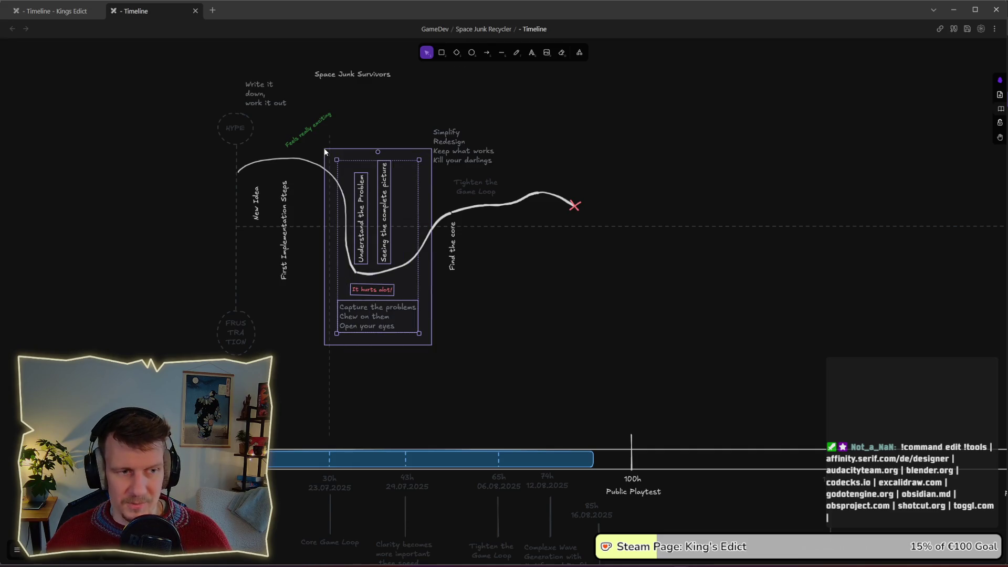
click(475, 299)
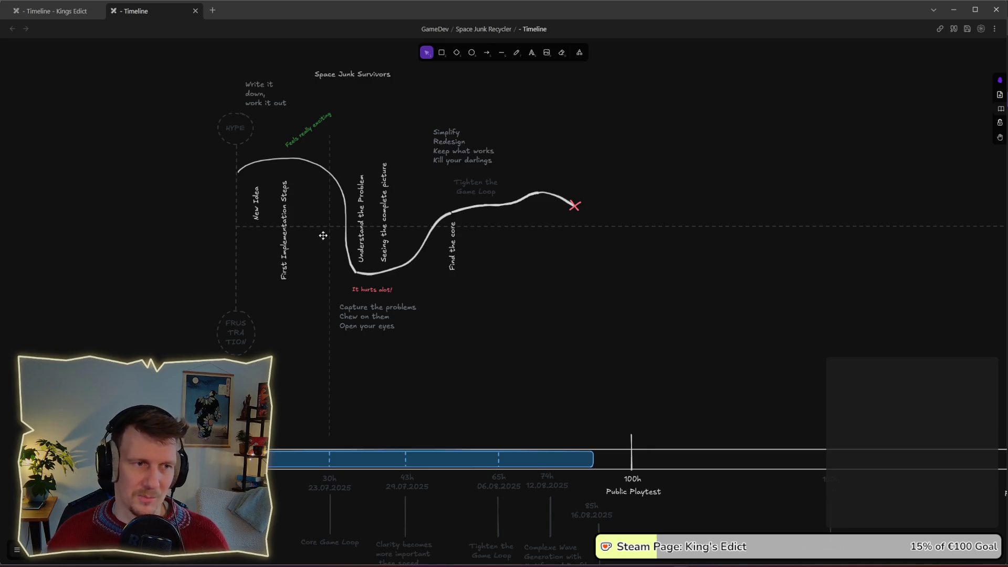
scroll(480, 289, right, 1)
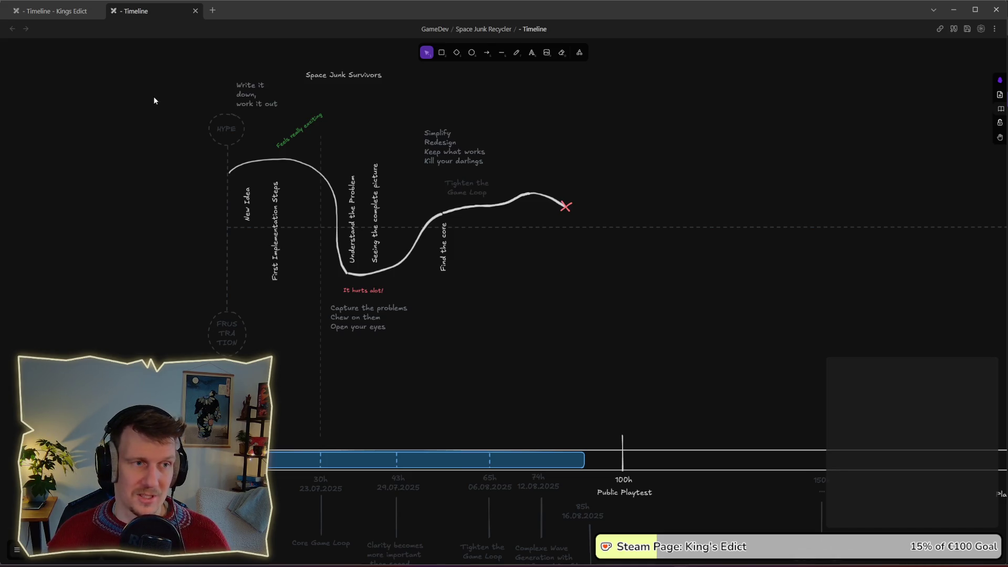
Step: Select and deselect all drawing elements, nudge the view, then close the Timeline window
mouse_move(182, 63)
mouse_down()
mouse_move(301, 265)
mouse_move(600, 370)
mouse_up()
click(589, 336)
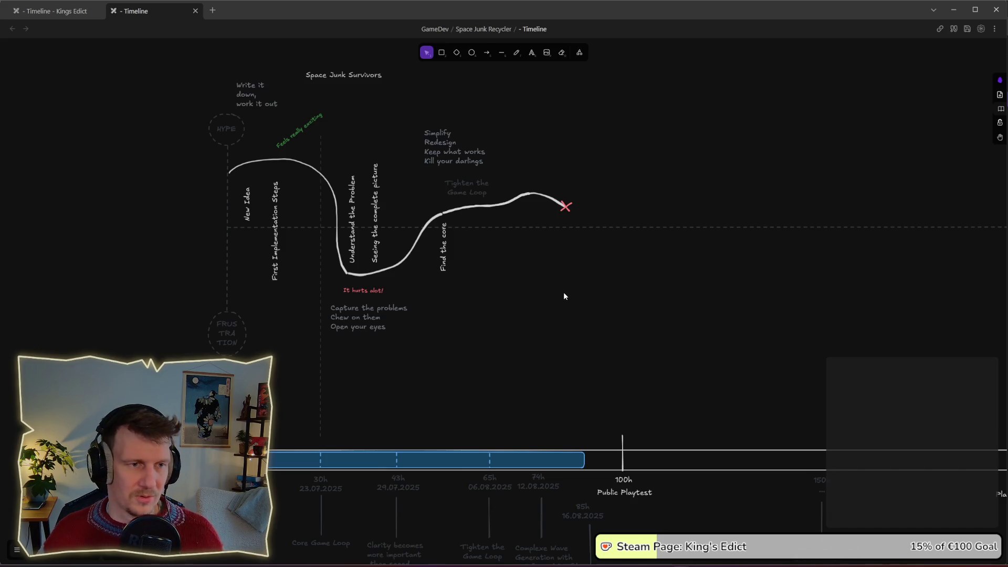
drag(558, 280, 558, 286)
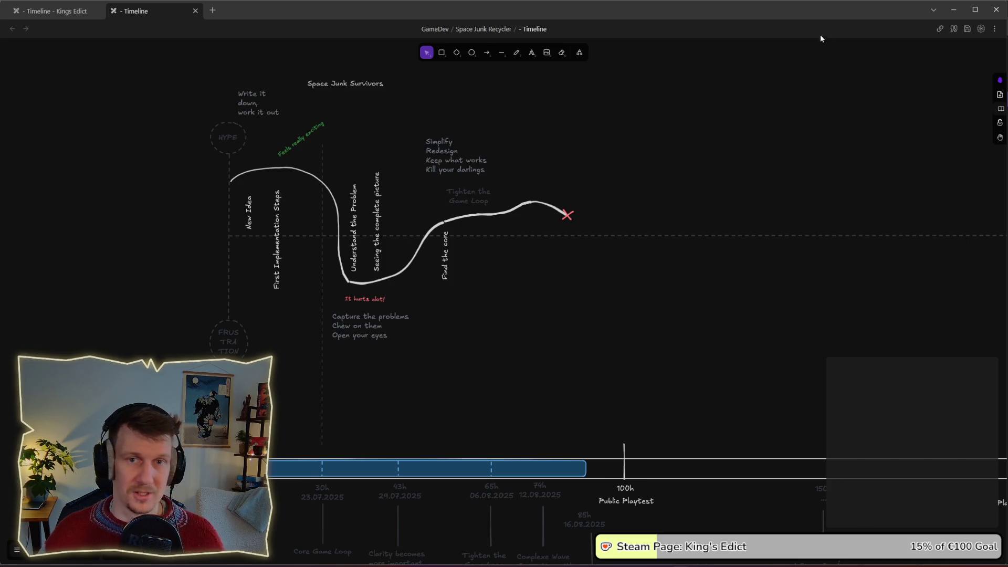
click(989, 14)
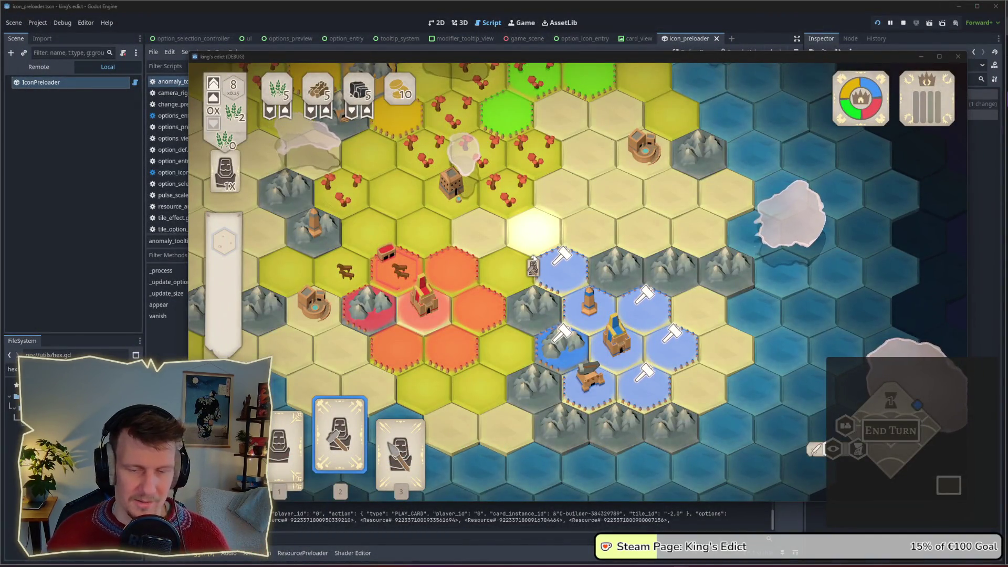
Step: Re-pick hand card 2, preview its building options on the pale tile, then stop the game with F8
right_click(537, 262)
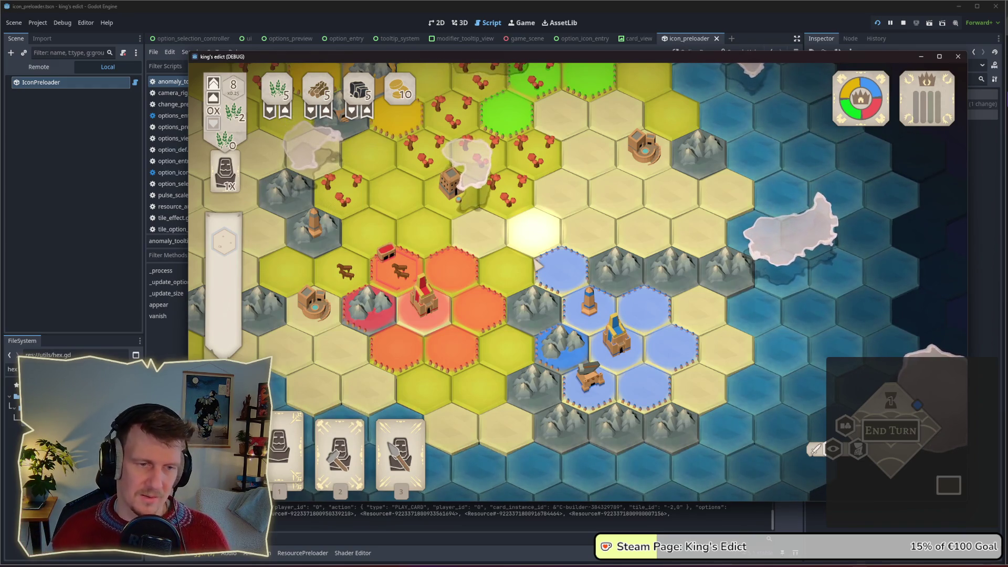
key(2)
key(1)
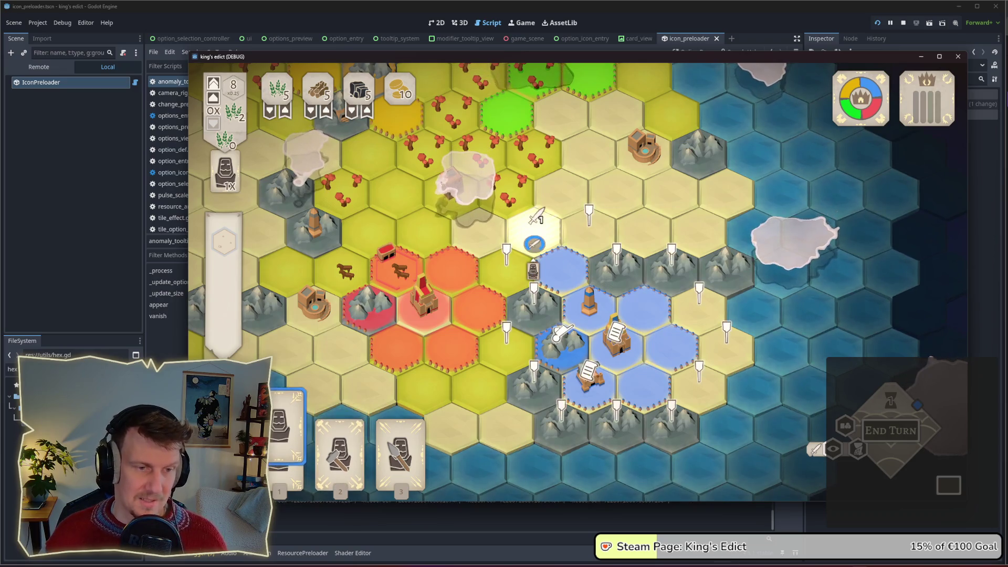
key(2)
click(549, 287)
mouse_move(483, 288)
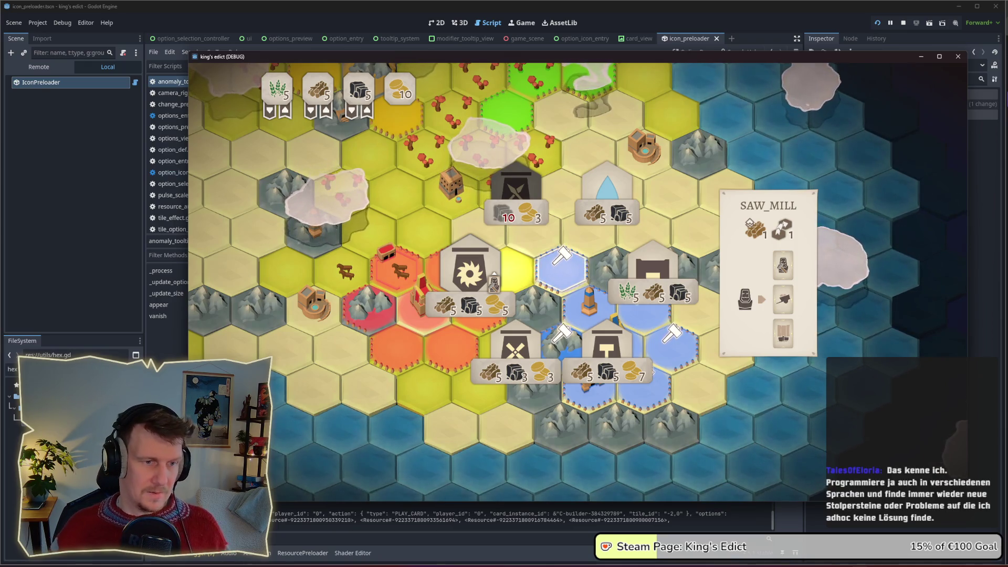
mouse_move(525, 188)
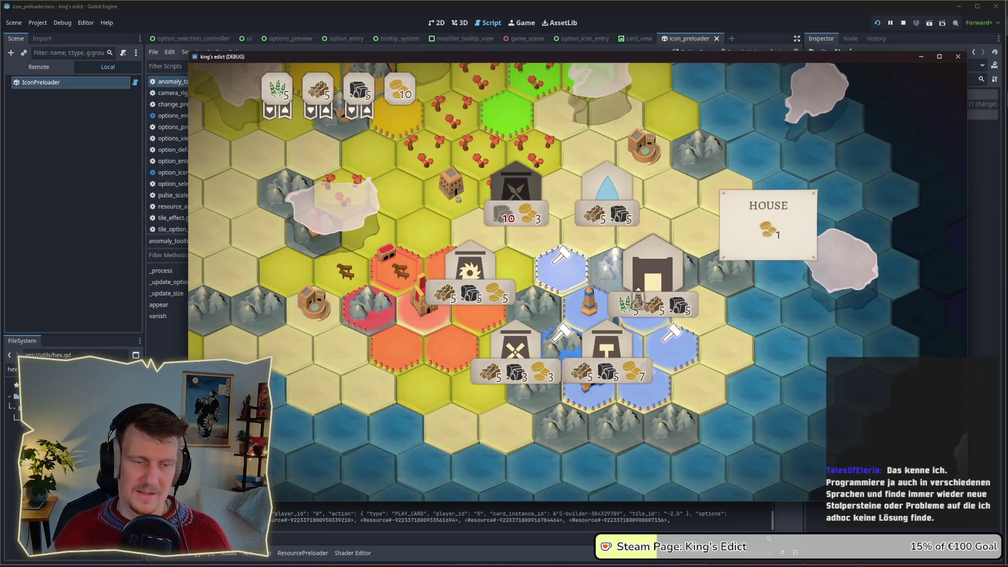
mouse_move(598, 344)
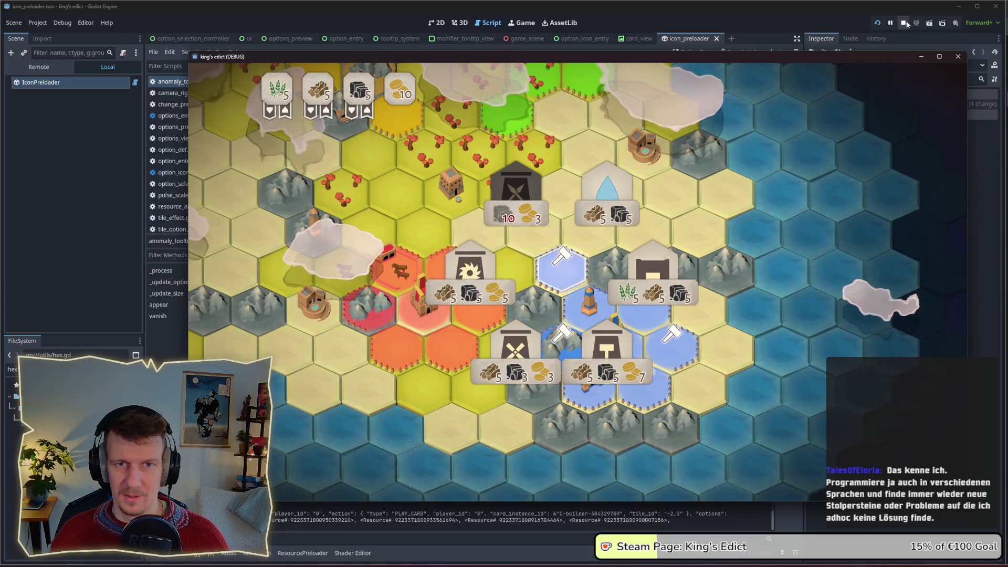
key(F8)
key(alt+Tab)
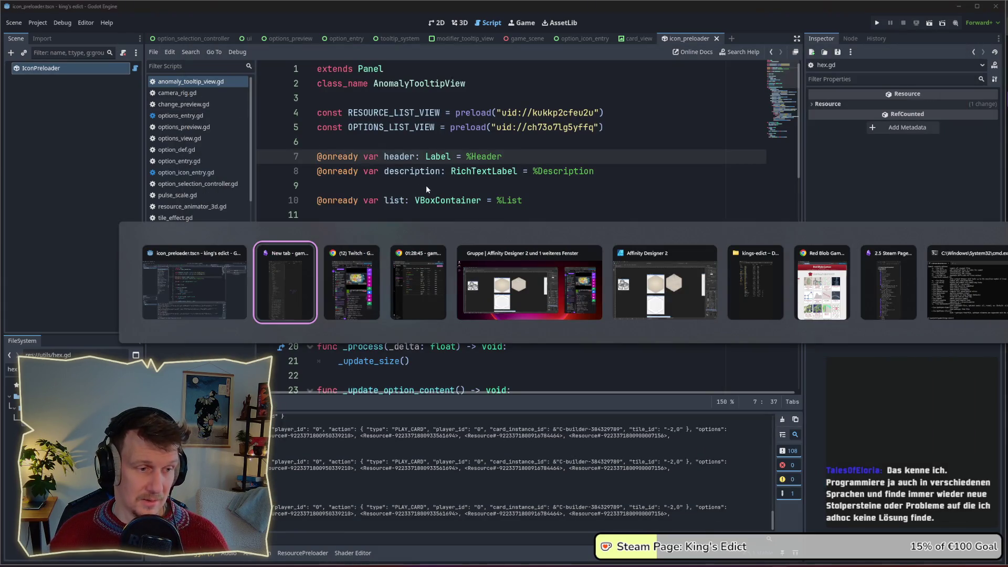
Step: Replace the oversized hexagon in the background artboard with a smaller, centred copy
key(alt+Tab)
key(alt+Tab)
key(alt+Tab)
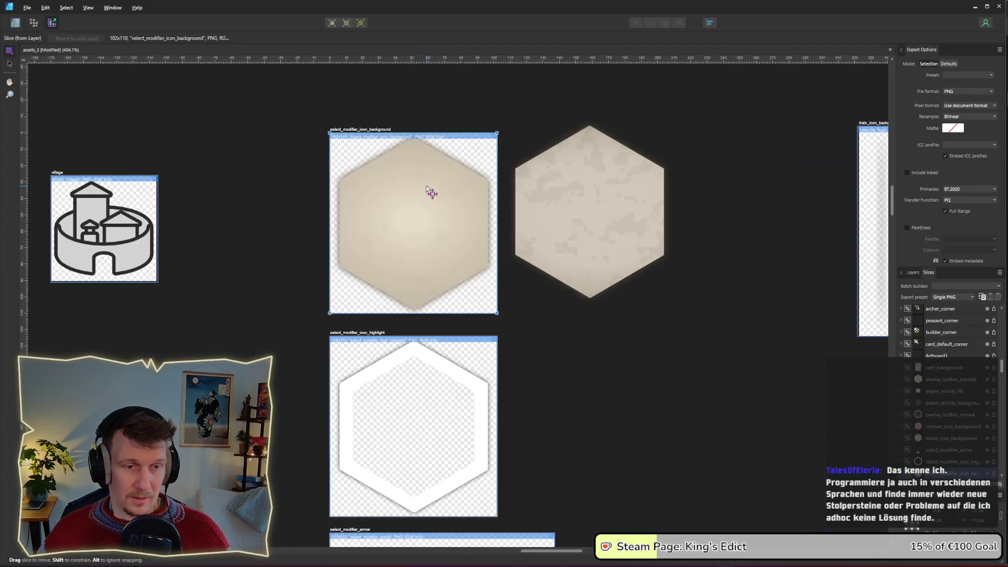
click(15, 22)
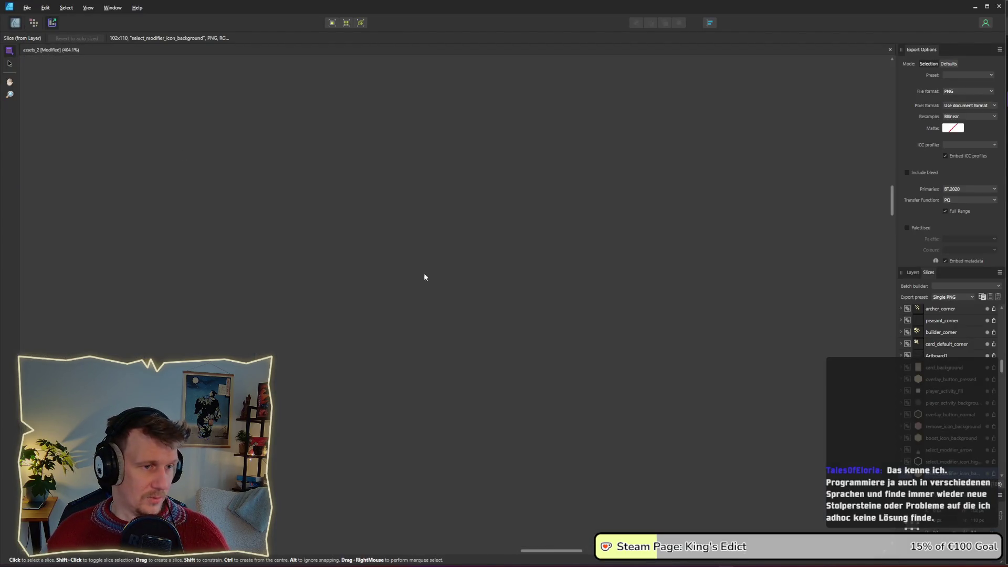
click(454, 259)
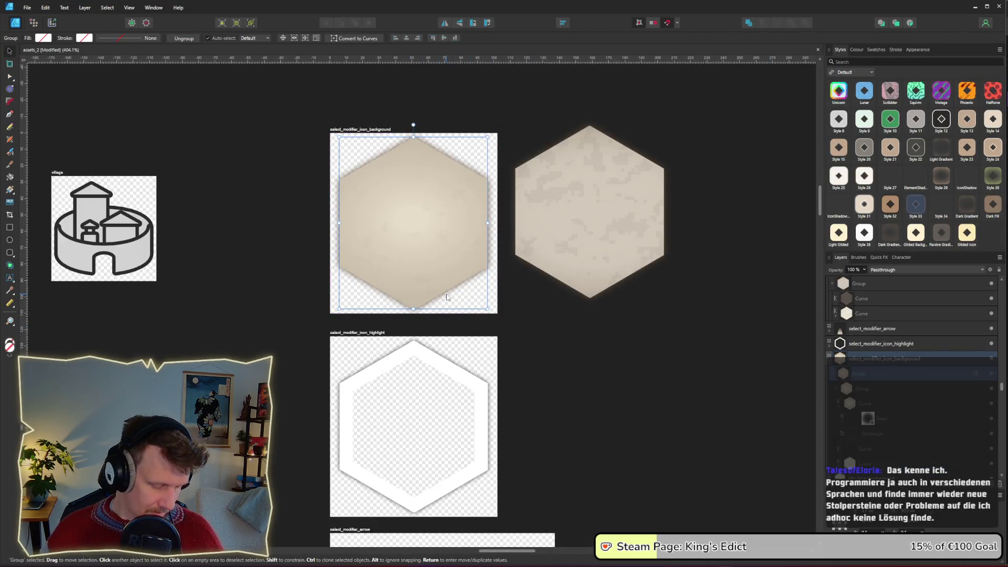
click(377, 335)
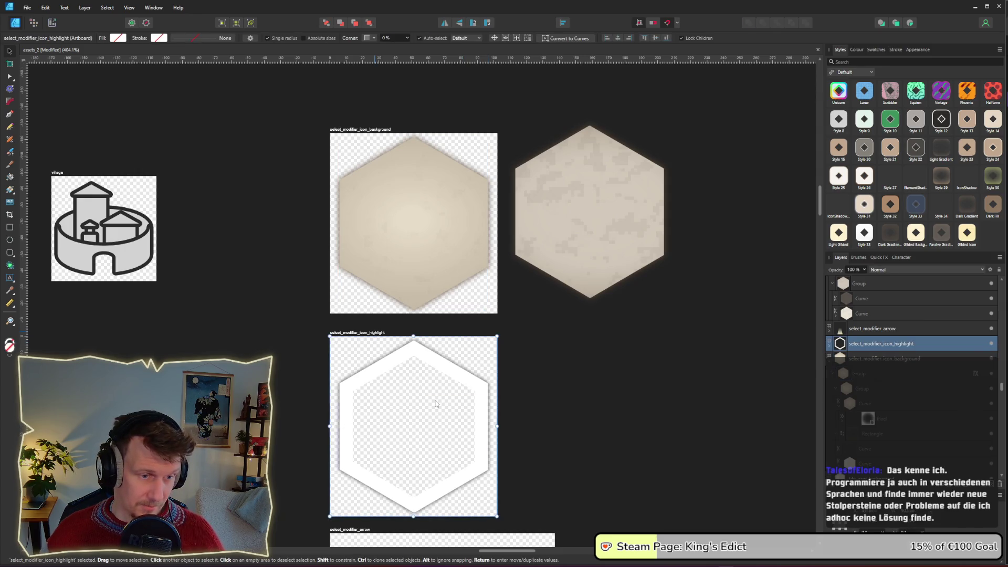
key(ctrl+v)
drag(487, 511, 475, 497)
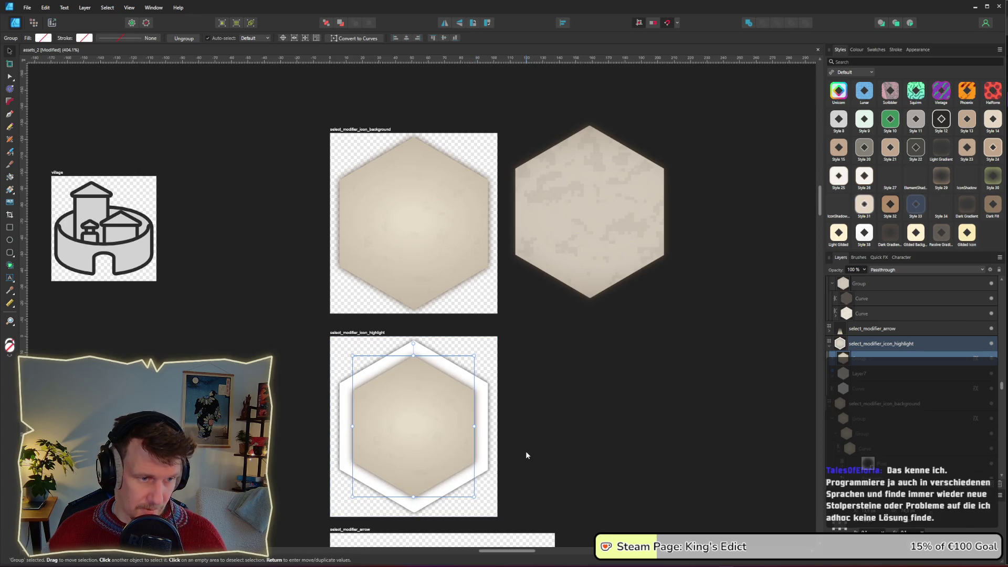
key(Delete)
click(427, 248)
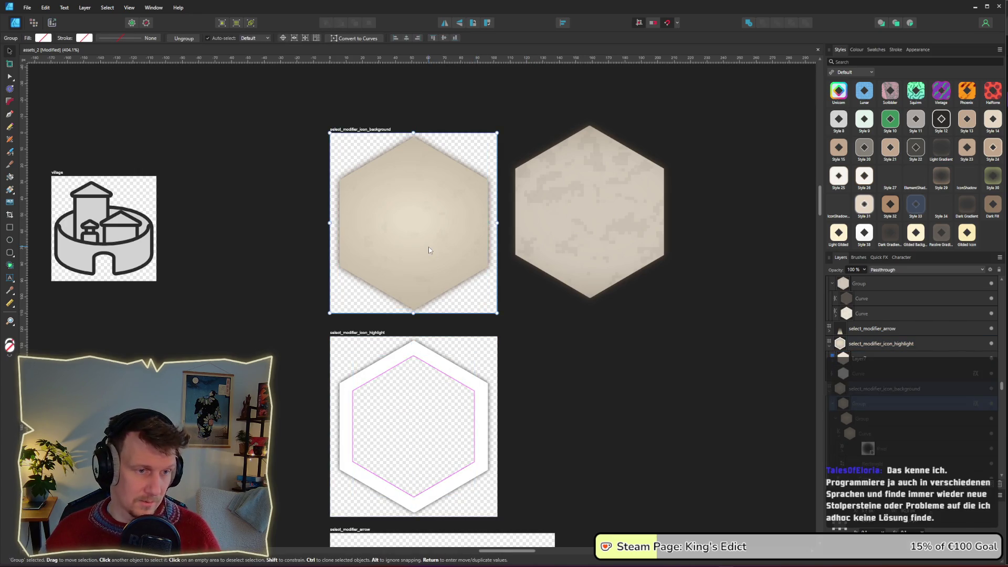
key(Delete)
key(ctrl+v)
Step: Save, then export the select_modifier_icon_background slice as PNG, overwriting the existing file
key(ctrl+s)
click(51, 22)
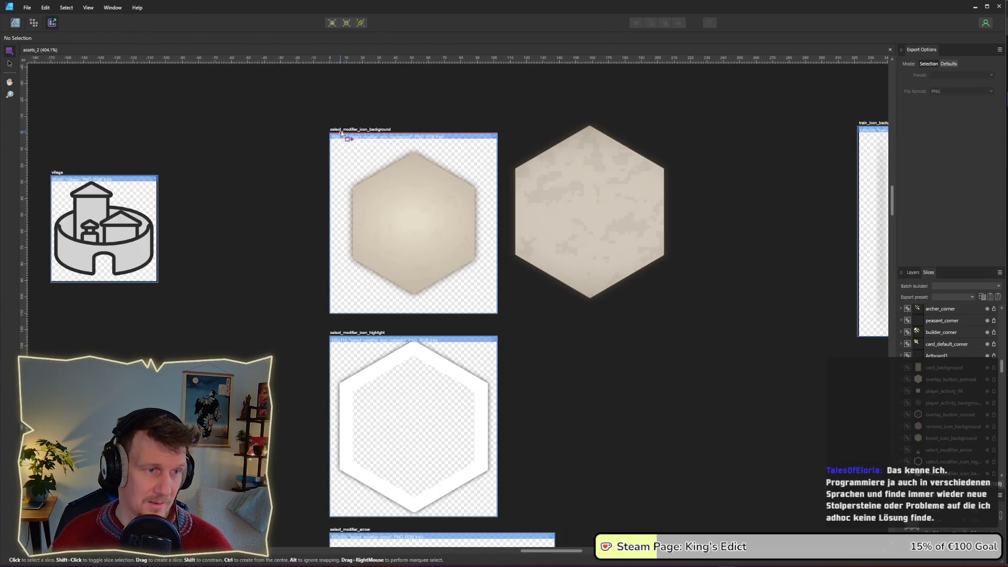
click(350, 138)
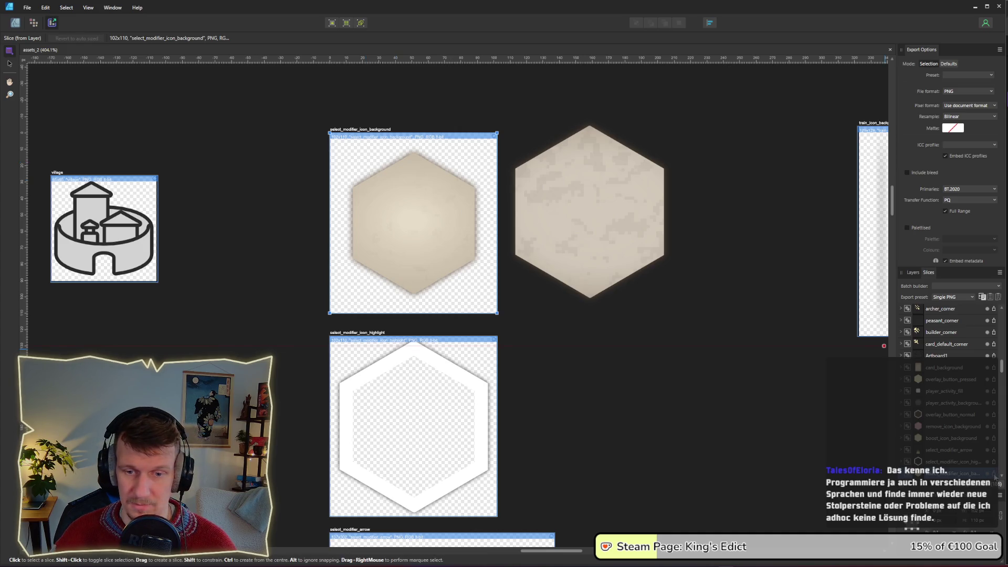
key(Return)
key(Return)
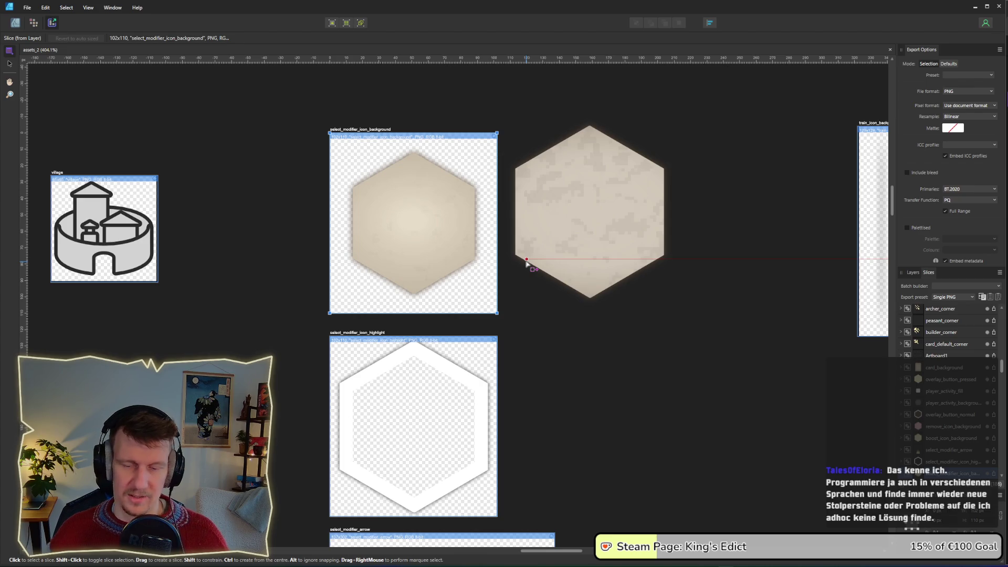
Step: Return to the Designer persona, clear the selection, and switch back to Godot
click(16, 24)
click(393, 132)
click(422, 123)
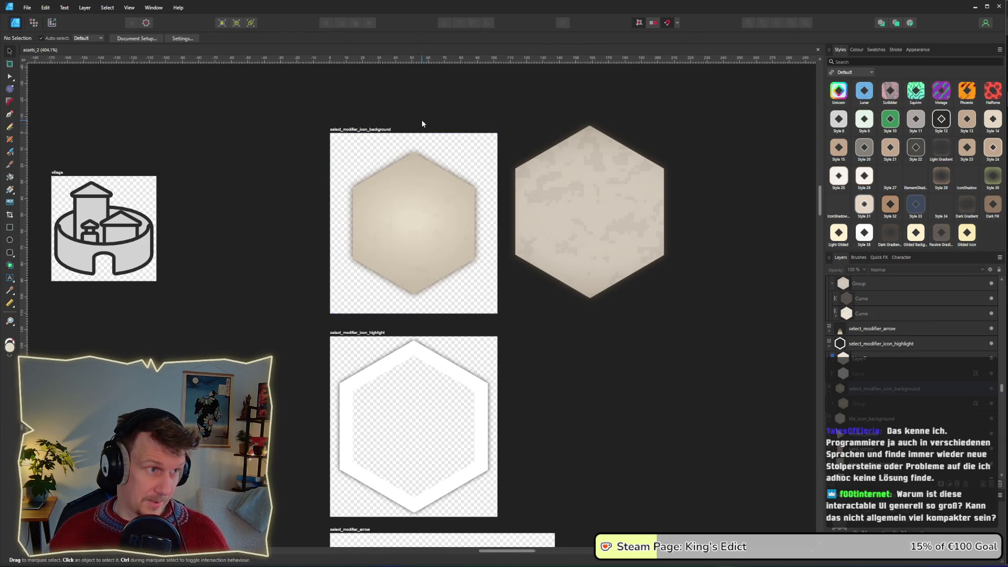
key(alt+Tab)
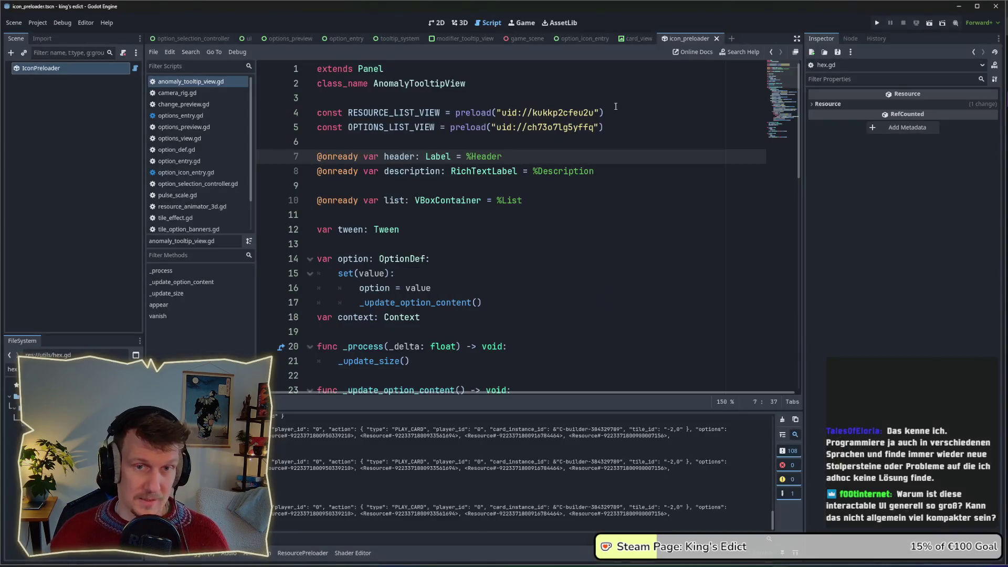
Step: Run the project and start a multiplayer match on i_know_this_place.map
click(877, 25)
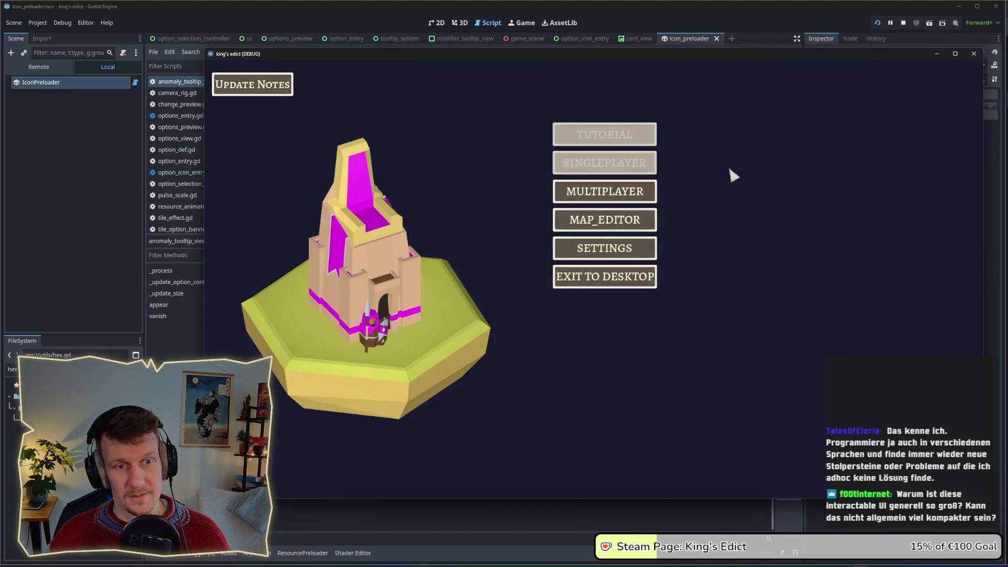
click(636, 187)
click(677, 190)
click(687, 117)
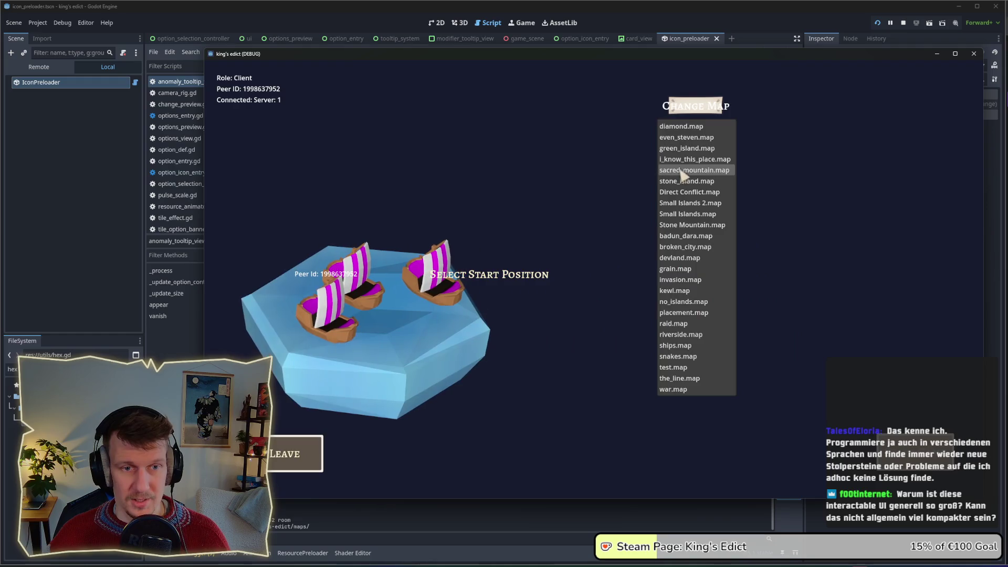
click(682, 171)
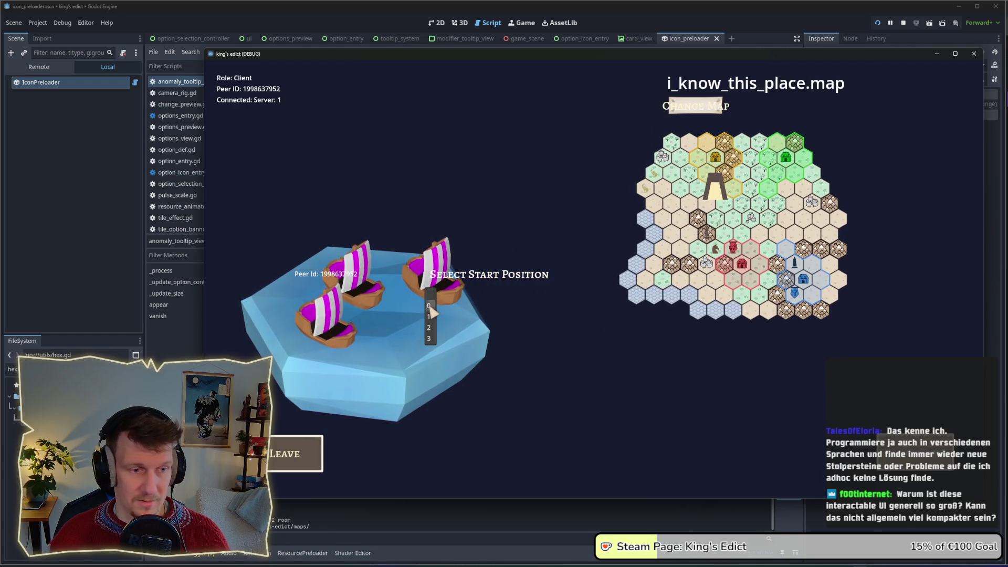
click(429, 315)
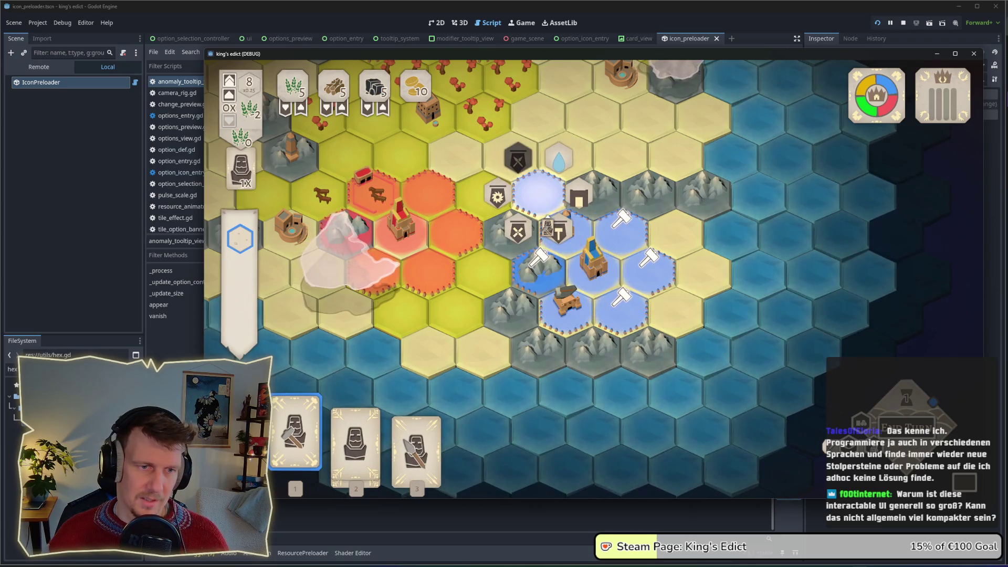
Step: Play the serf card from hand slot 2 choosing Armor, then clear the placement markers
click(538, 194)
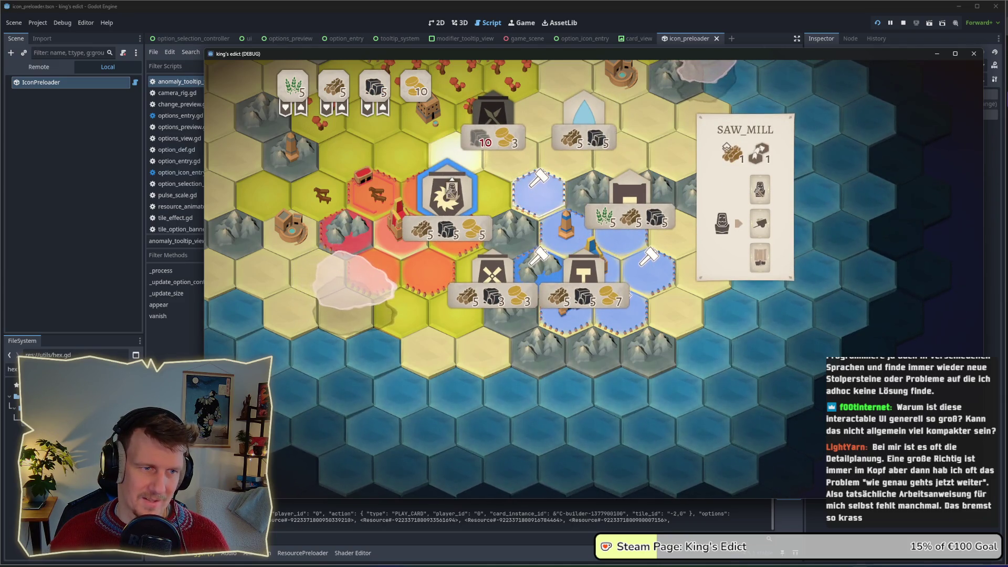
right_click(535, 230)
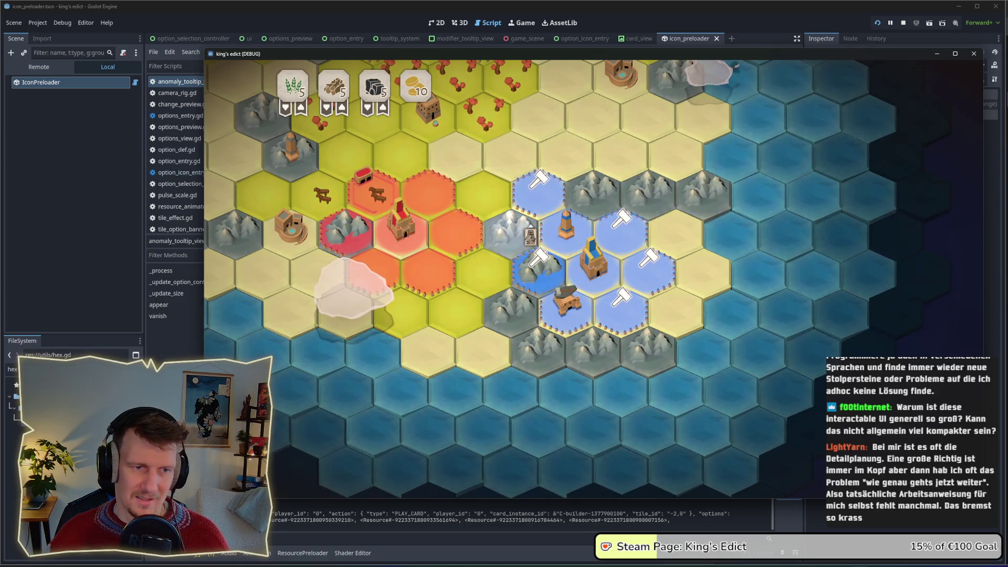
key(2)
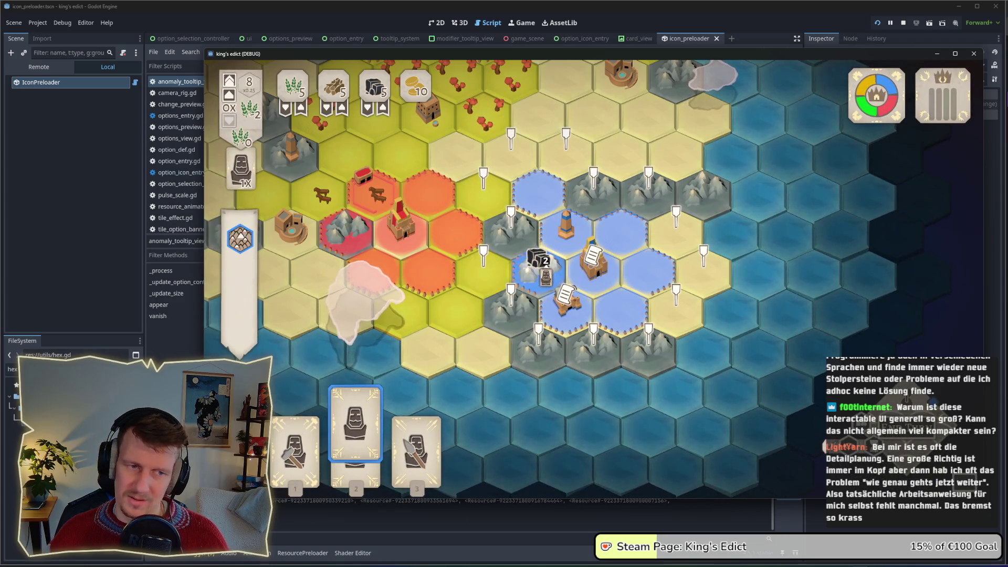
click(567, 310)
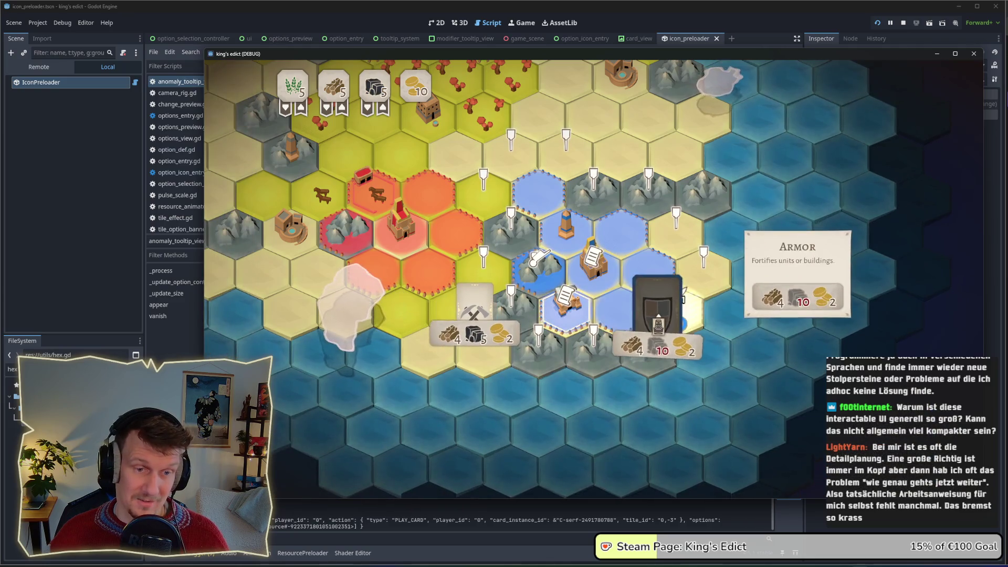
click(652, 301)
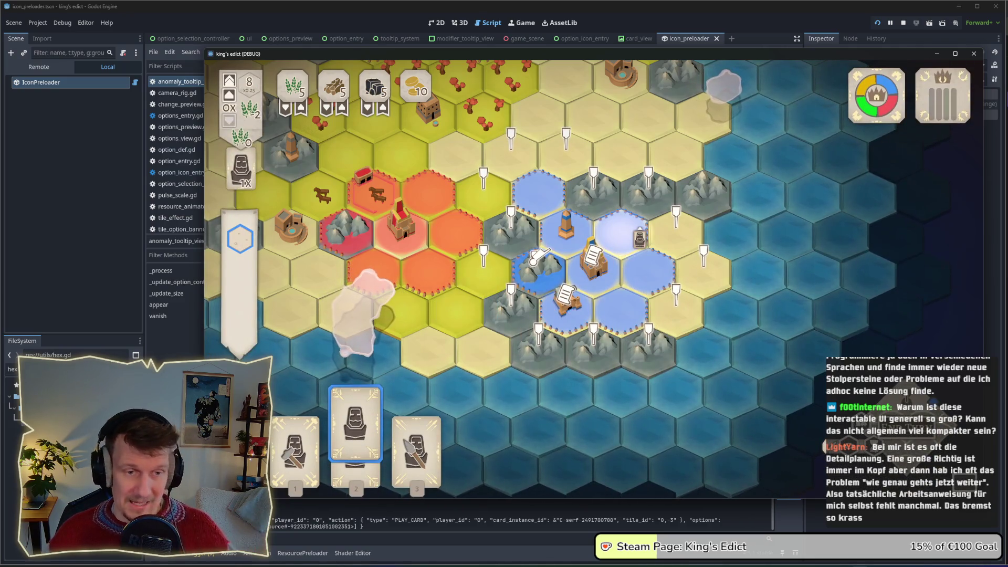
key(Escape)
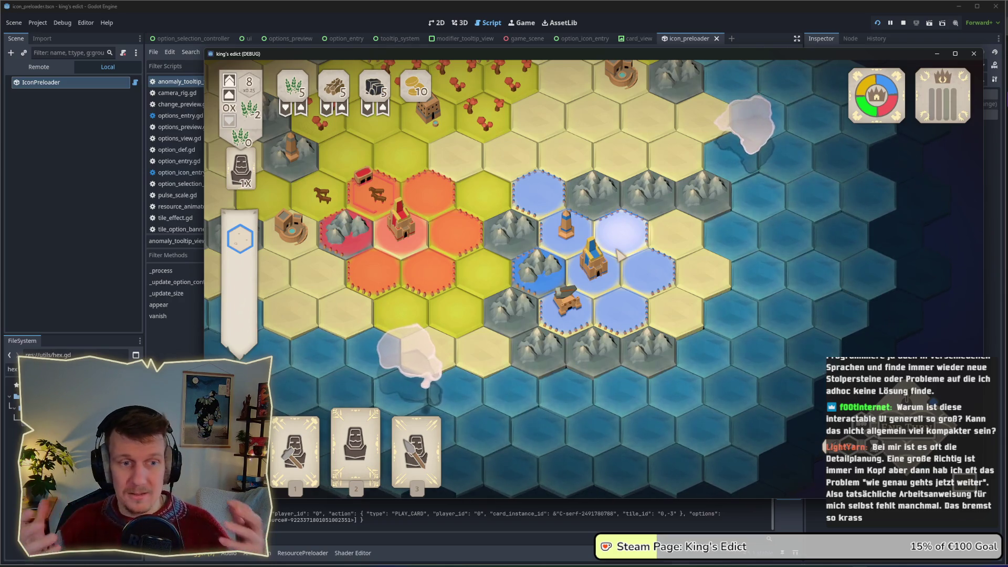
key(alt+Tab)
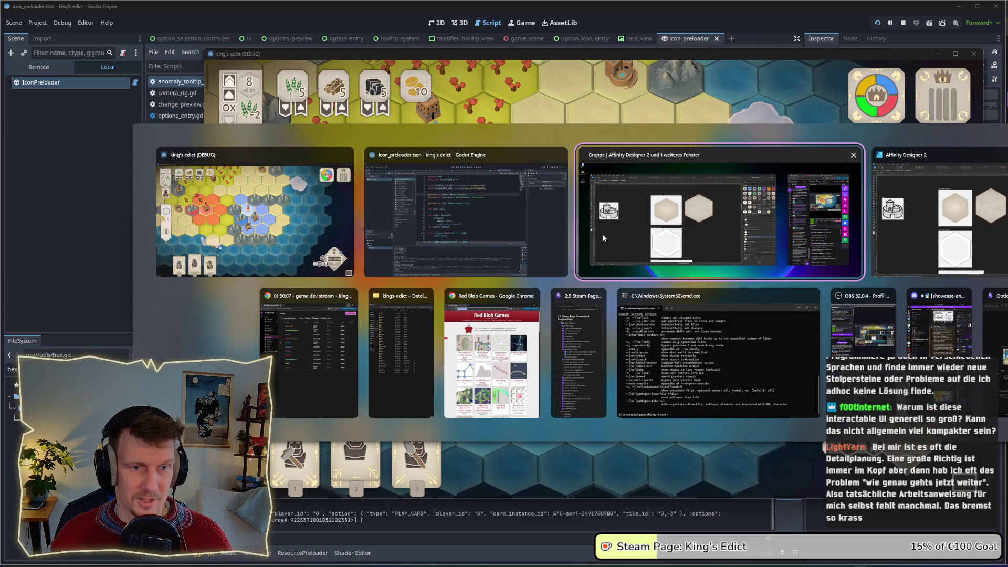
Step: Enlarge the background slice's hexagon group to about 77.7 × 90 px, reselect the slice, and stop the game
click(598, 234)
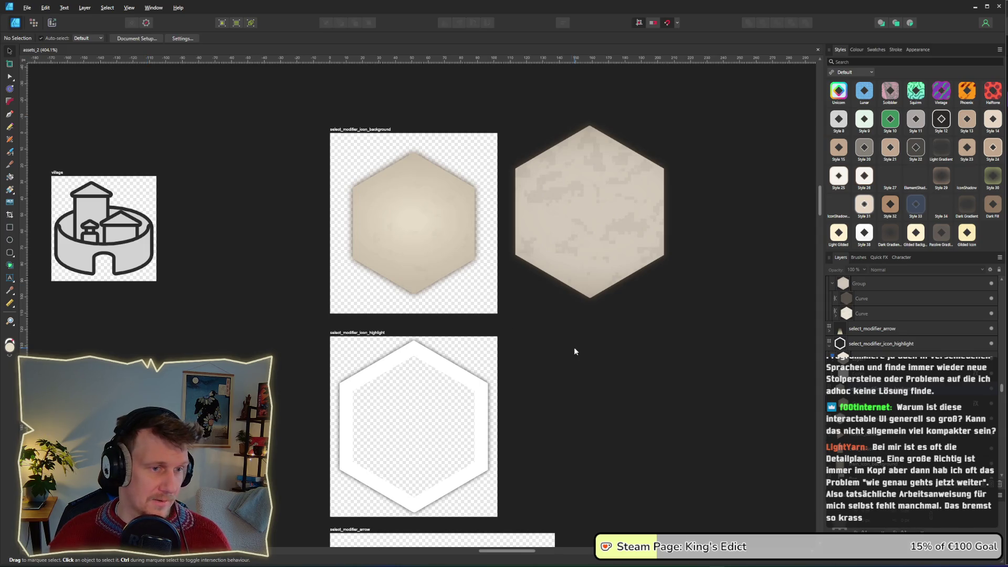
click(455, 262)
drag(475, 293, 480, 300)
key(alt+Tab)
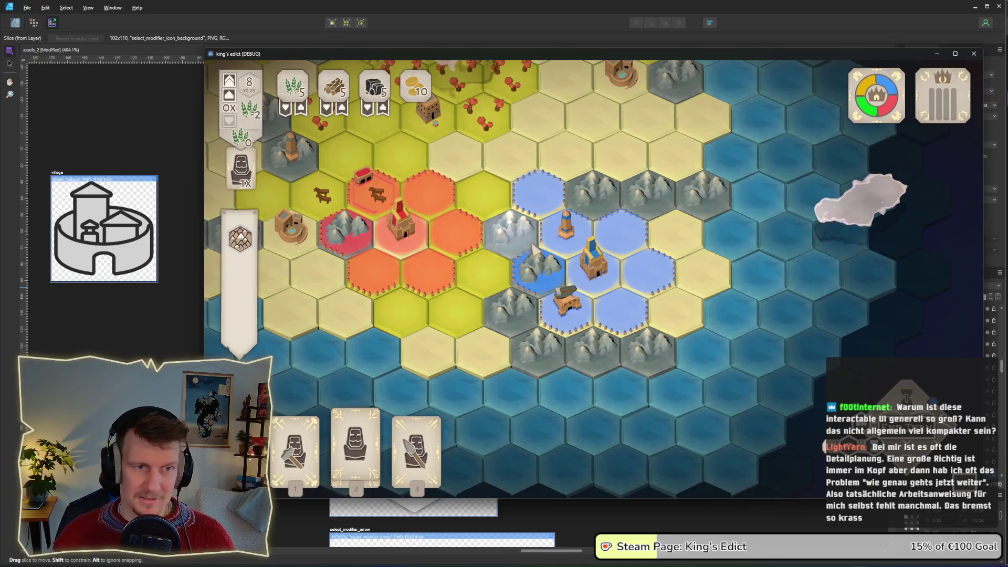
click(531, 242)
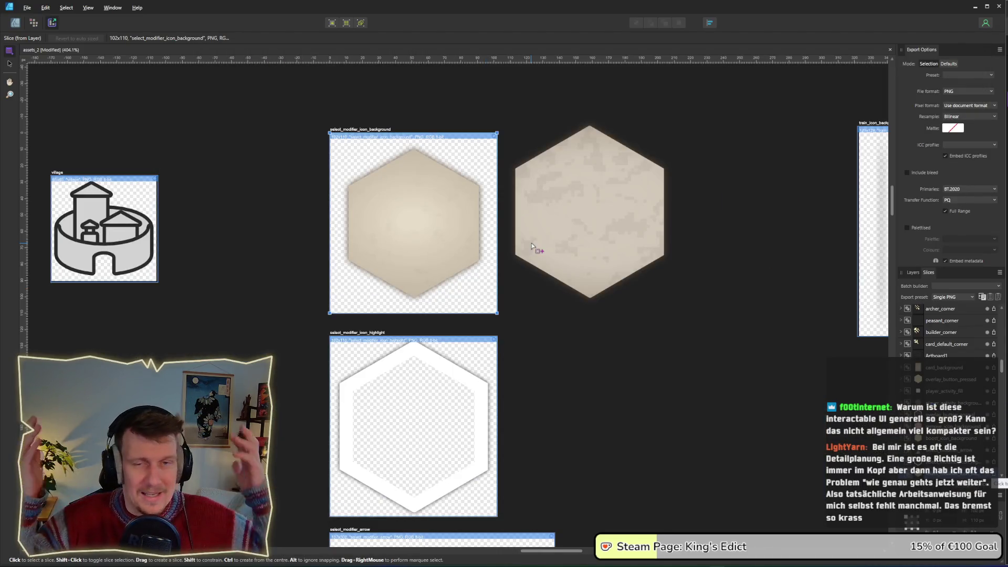
key(alt+Tab)
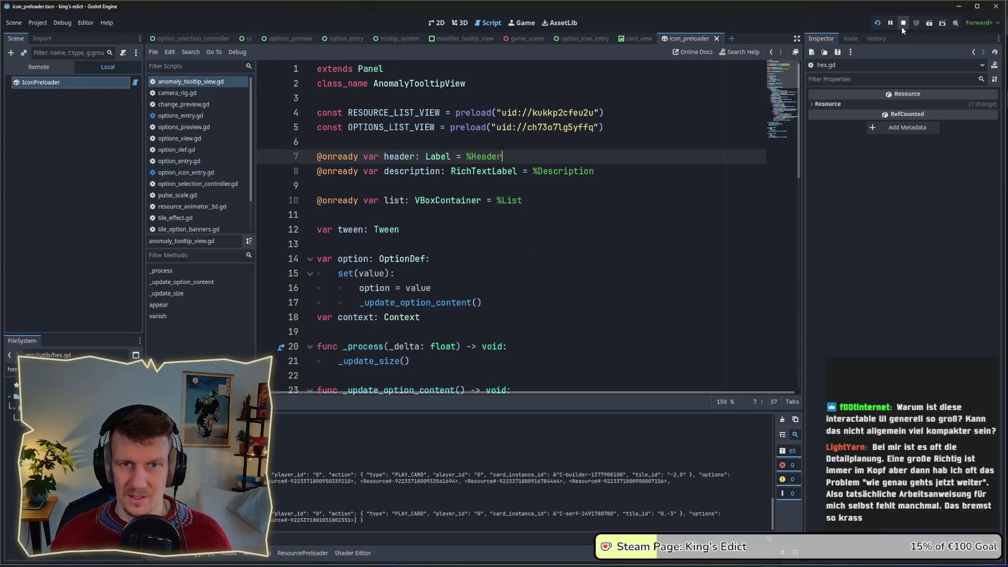
click(902, 27)
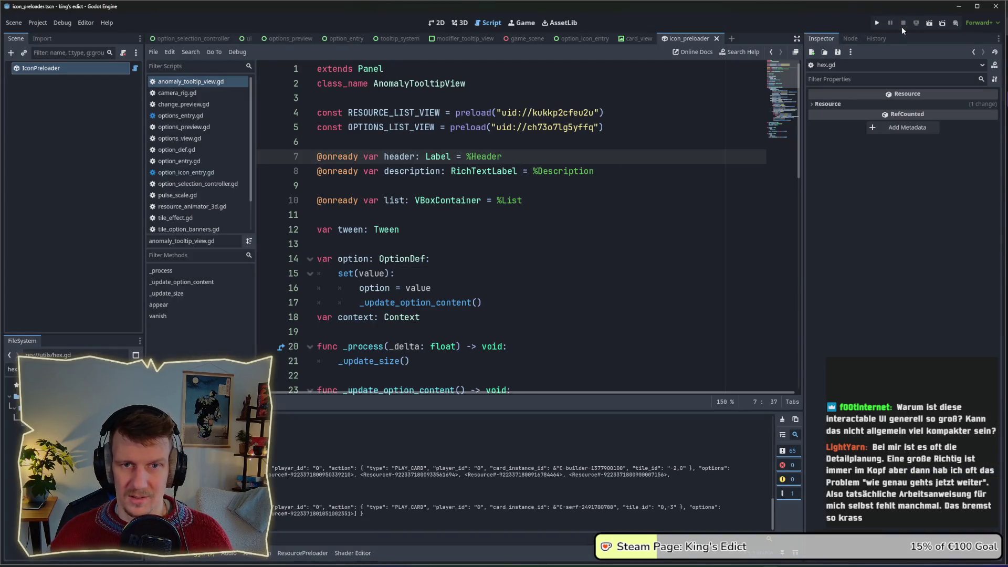
Step: Relaunch King's Edict and start a multiplayer game on i_know_this_place.map
click(877, 24)
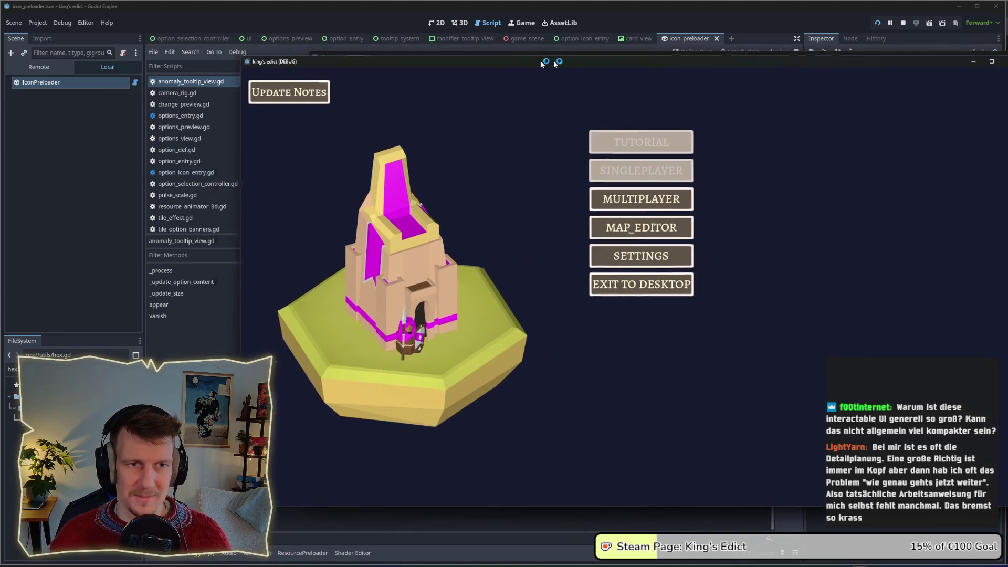
click(541, 201)
click(575, 198)
click(592, 120)
click(588, 167)
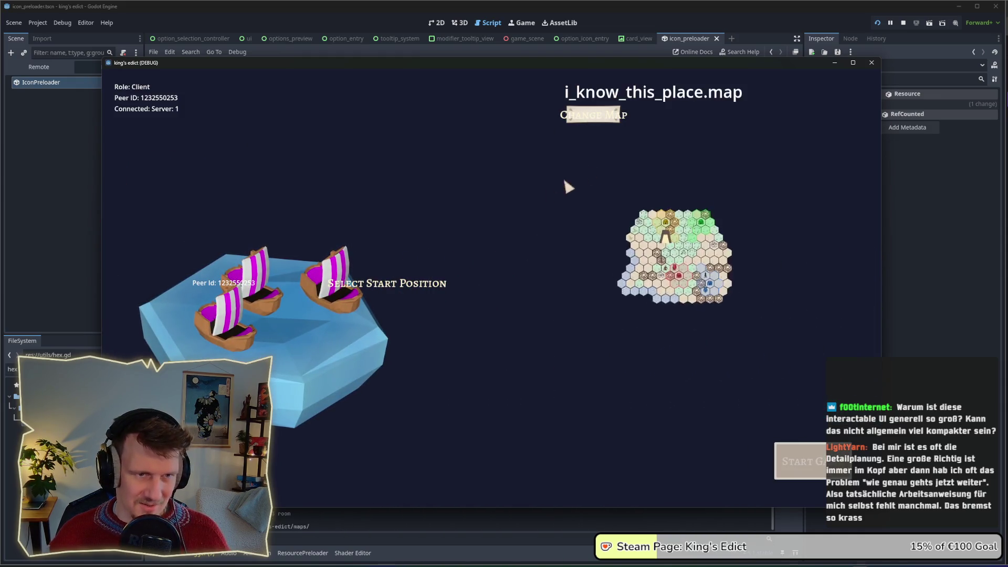
click(336, 319)
click(334, 314)
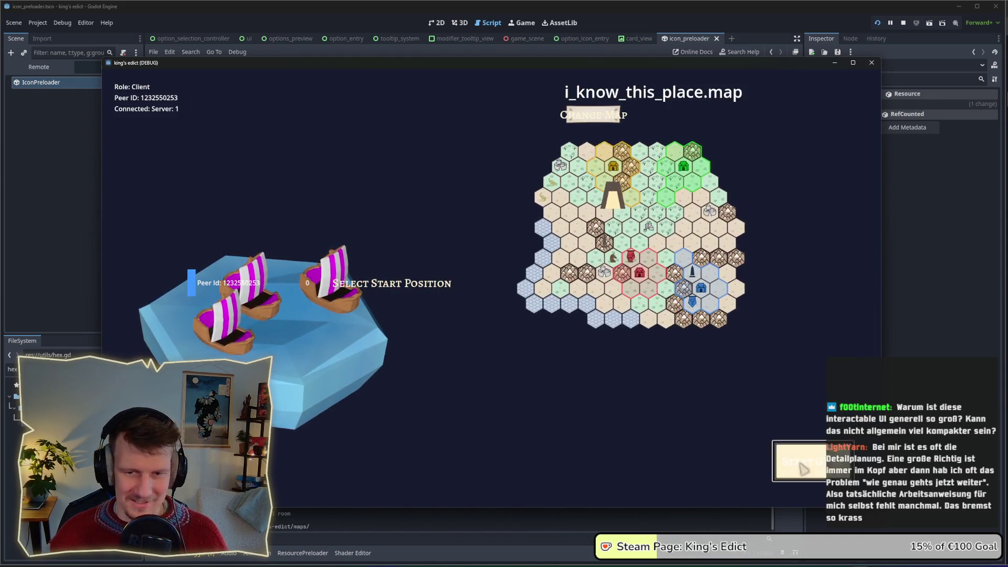
click(798, 461)
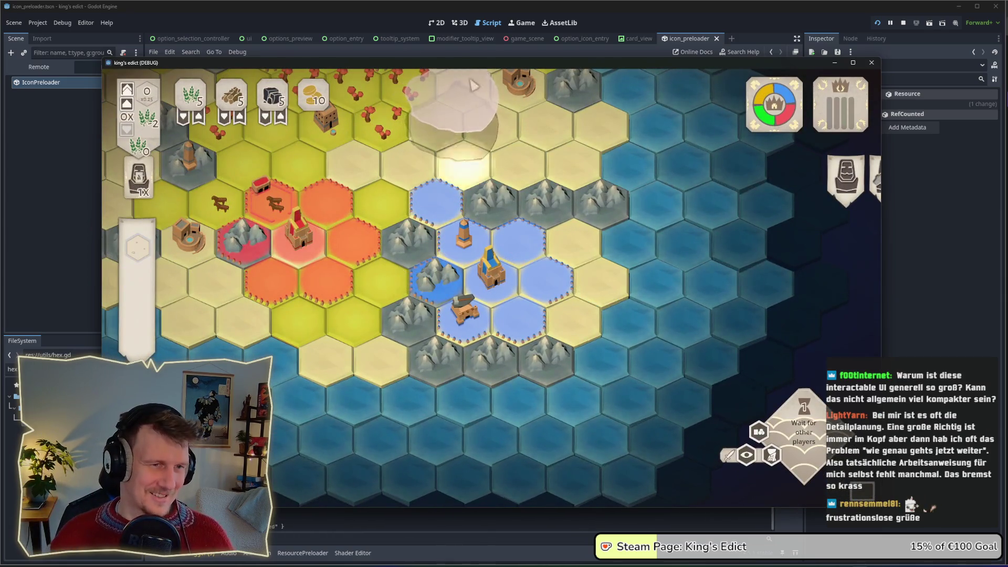
Step: Play the builder card, build a blacksmith on the blue hex, and preview the surrounding build options
click(534, 226)
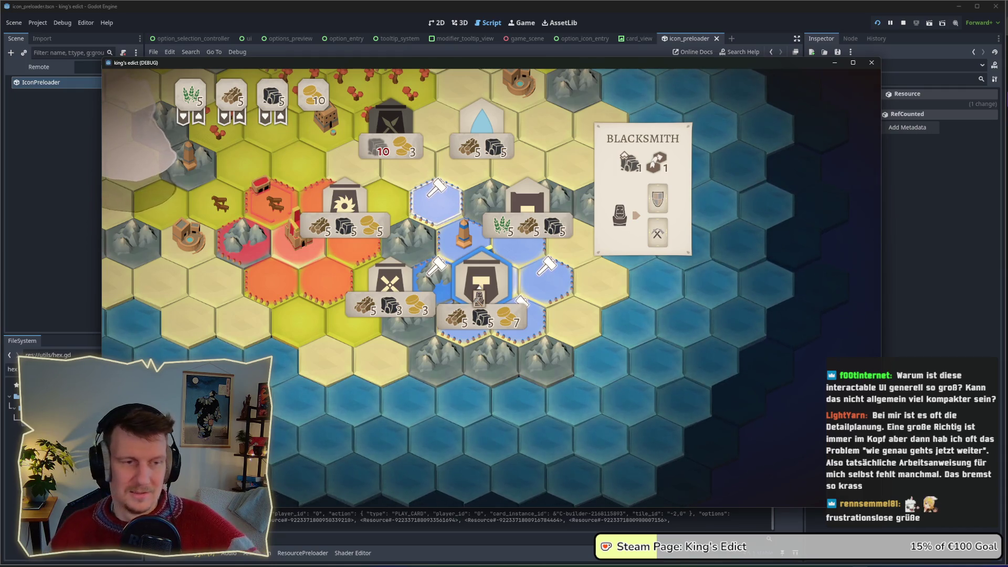
drag(632, 206, 449, 239)
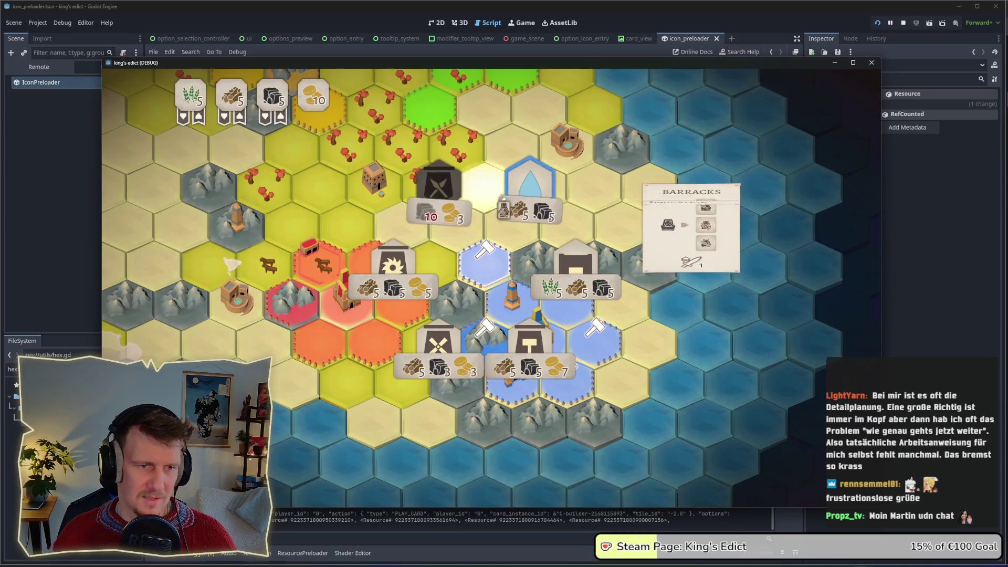
click(528, 346)
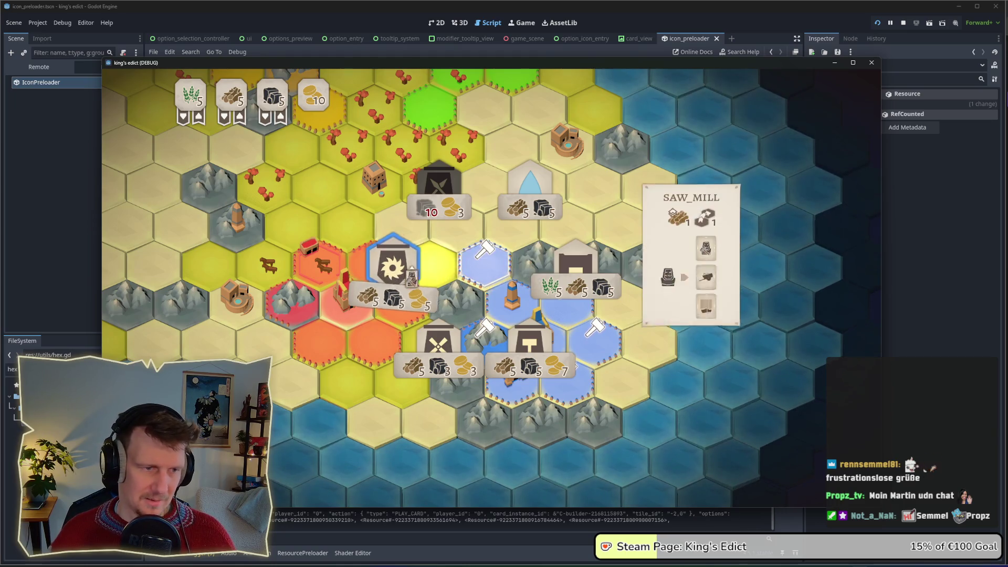
click(450, 215)
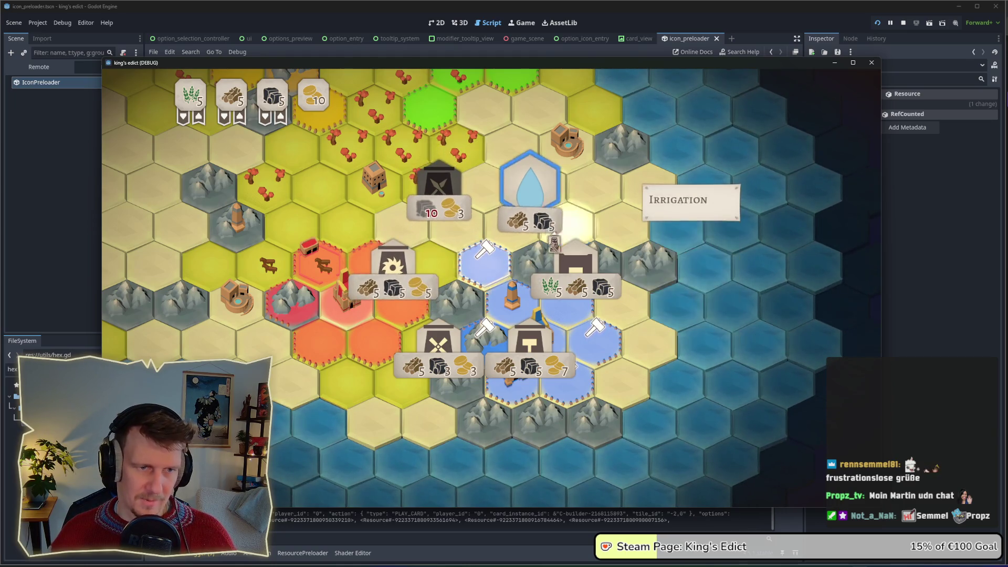
click(491, 282)
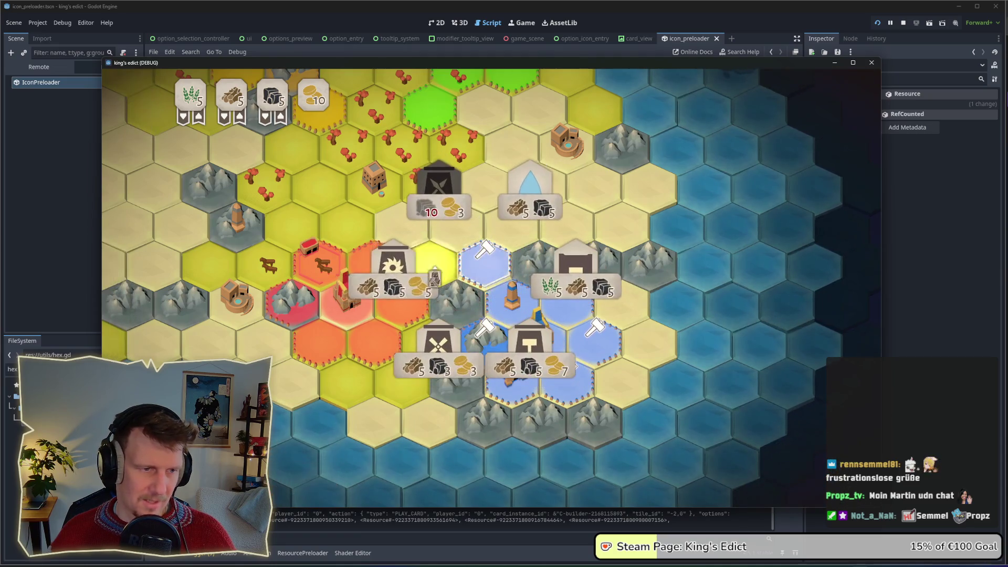
mouse_move(537, 199)
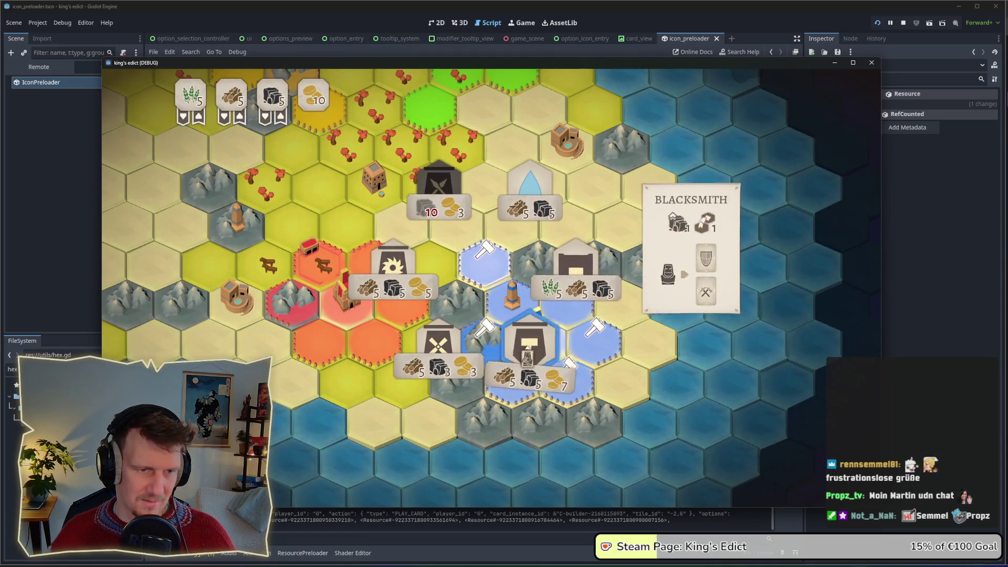
mouse_move(566, 268)
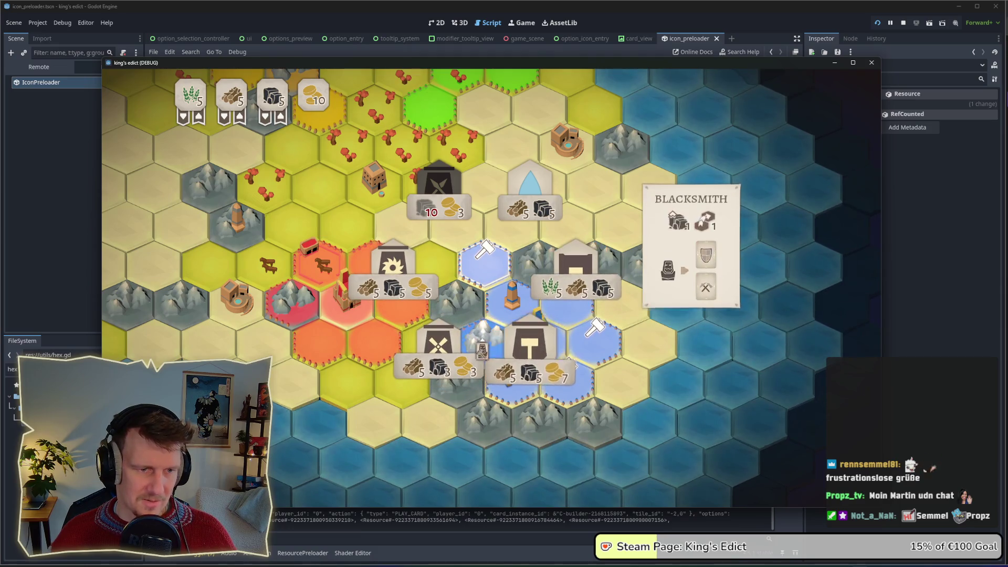
mouse_move(414, 307)
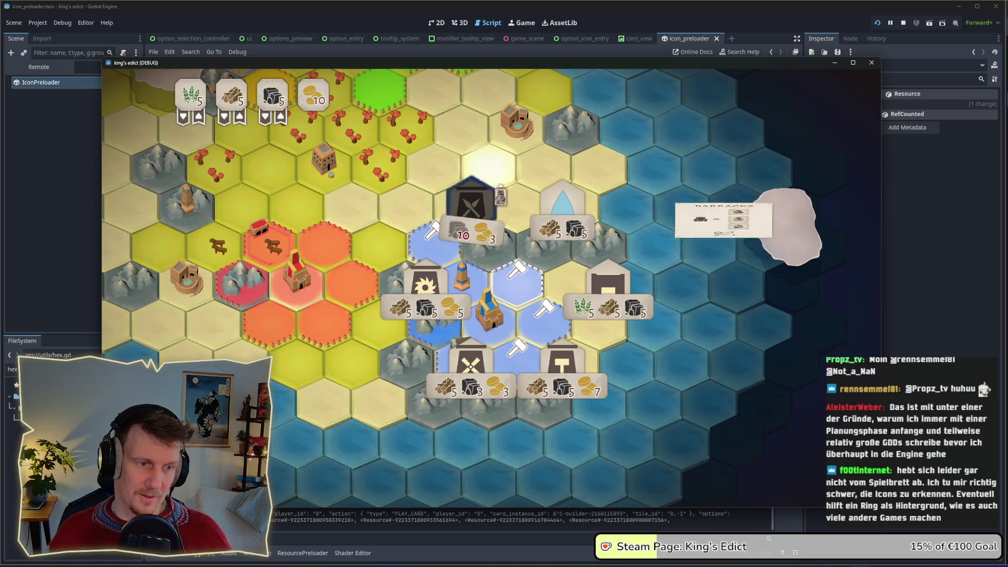
mouse_move(448, 287)
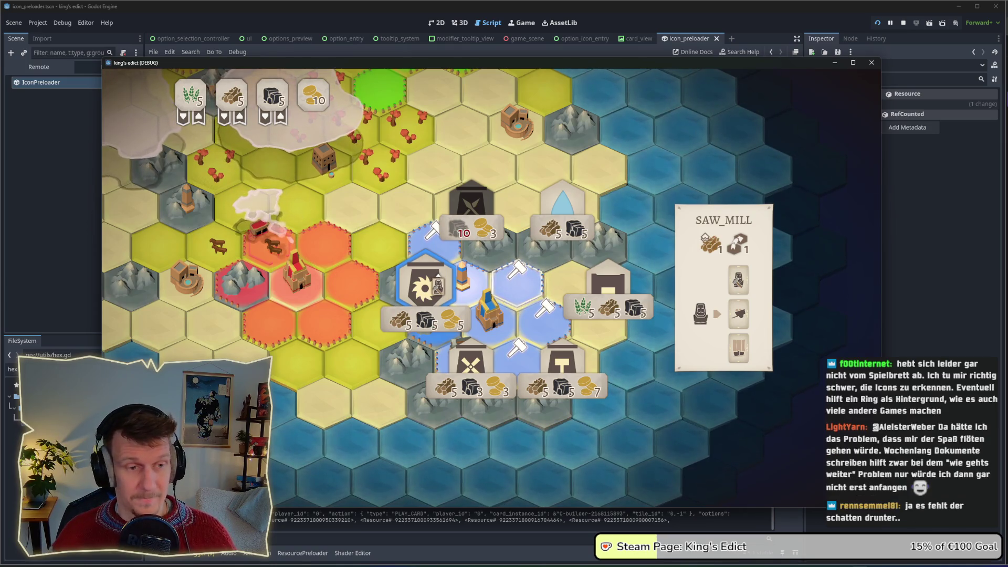
Step: Move the worker onto the mill hex and bring up the window switcher
click(713, 304)
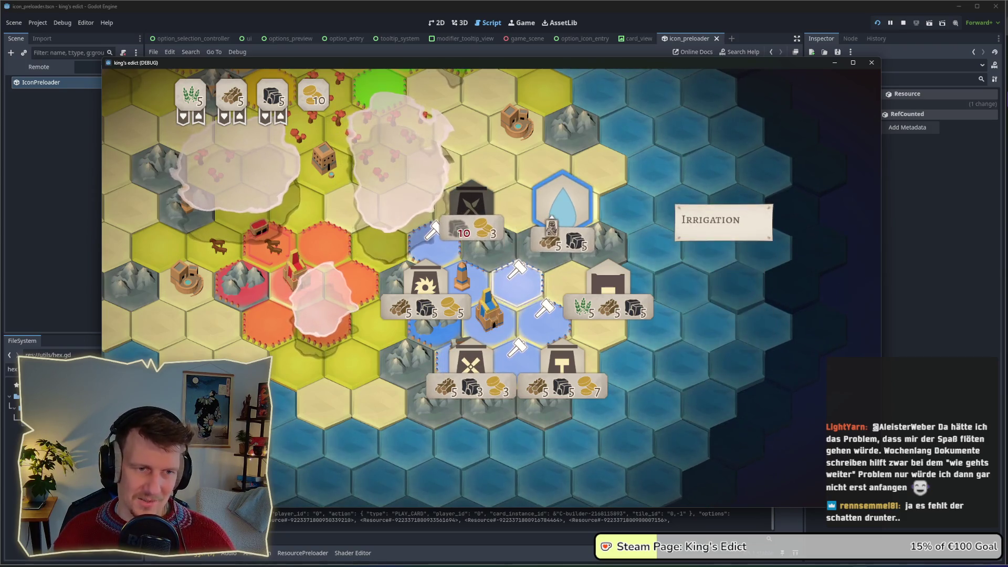
key(alt+Tab)
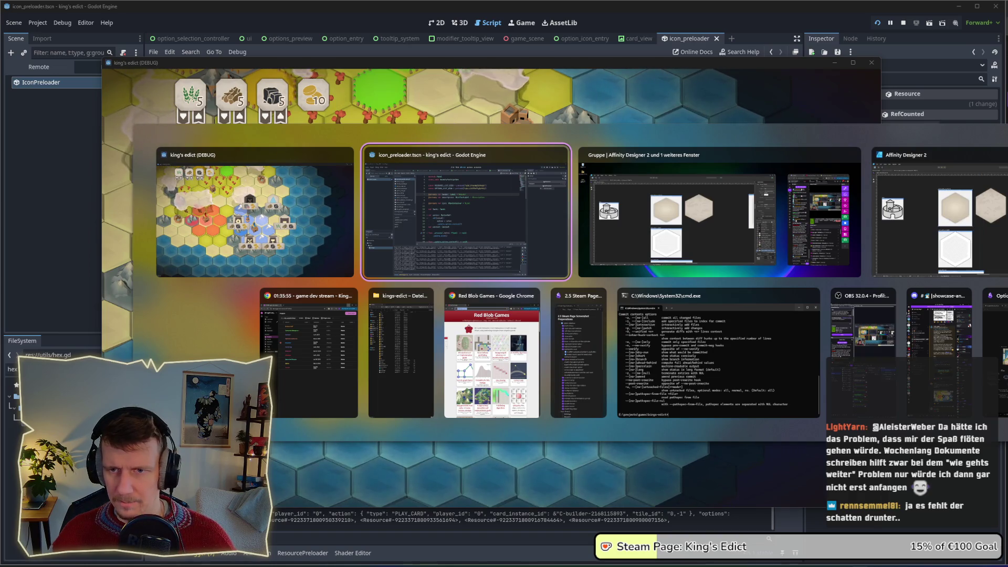
Step: Review the Flow notes on the OptionSelectionFlow whiteboard, then minimize the browser
click(997, 315)
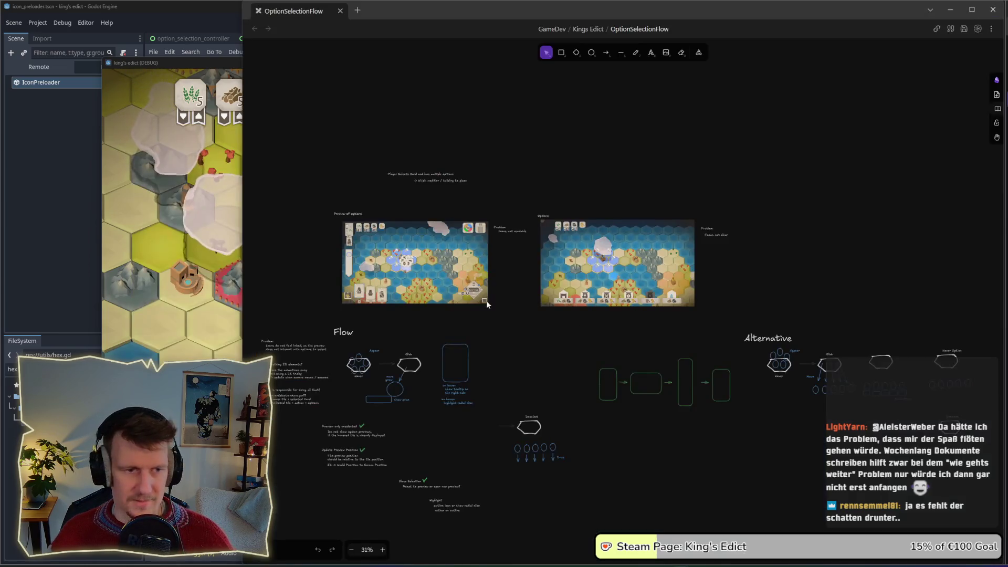
scroll(733, 289, up, 8)
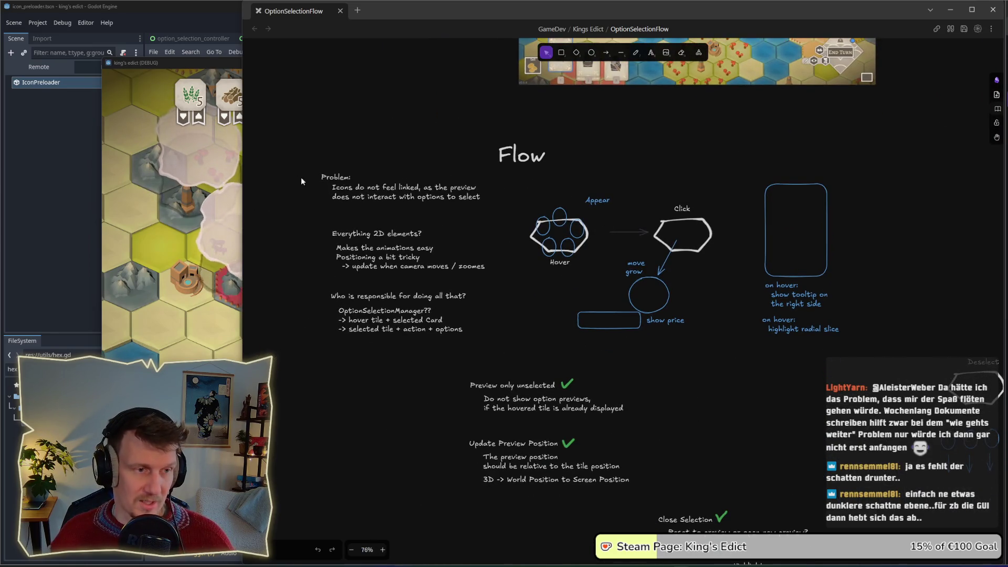
mouse_move(320, 126)
mouse_down()
mouse_move(596, 218)
mouse_move(866, 367)
mouse_up()
click(843, 391)
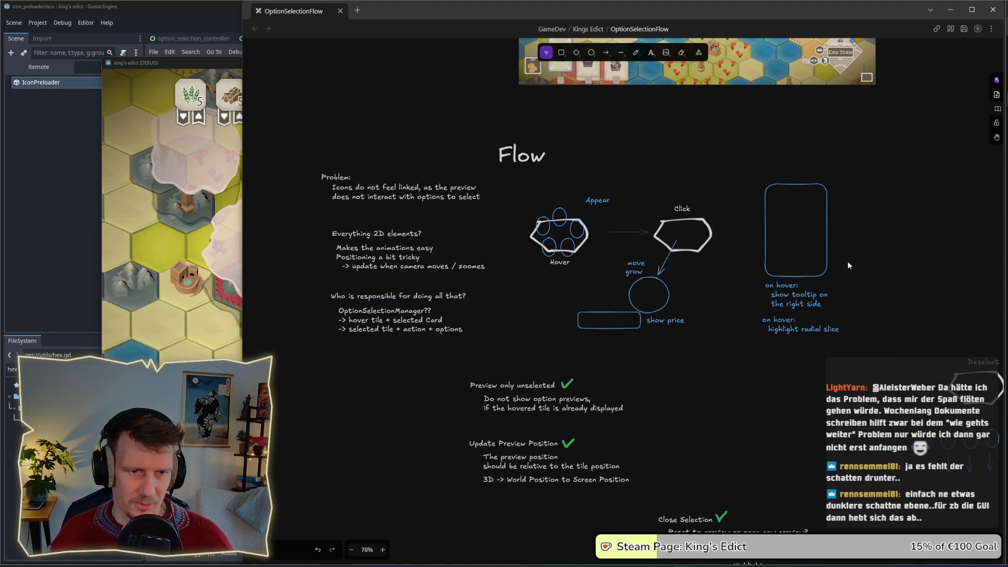
scroll(842, 390, up, 3)
scroll(575, 345, down, 3)
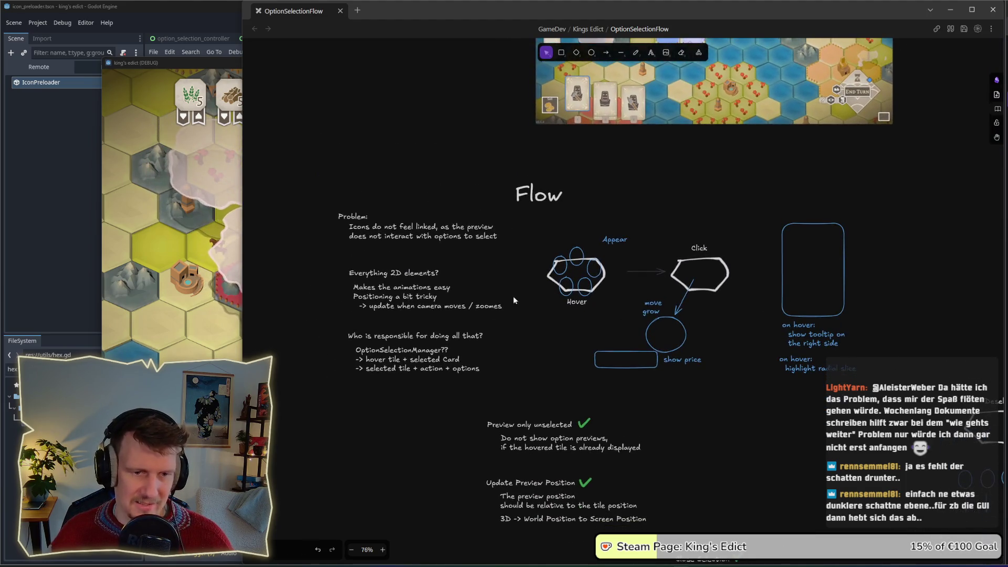
scroll(648, 338, right, 15)
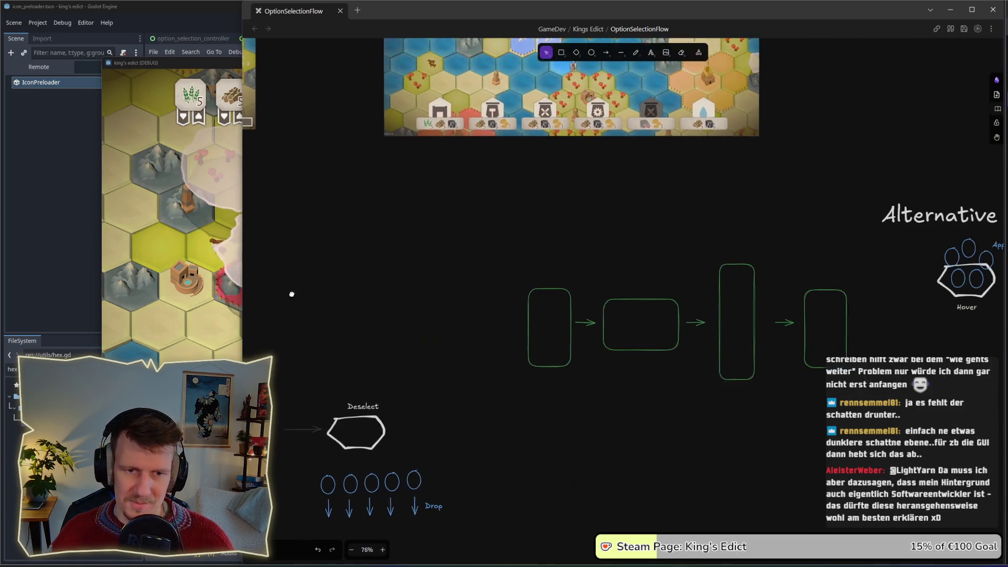
scroll(452, 400, left, 15)
scroll(438, 330, down, 3)
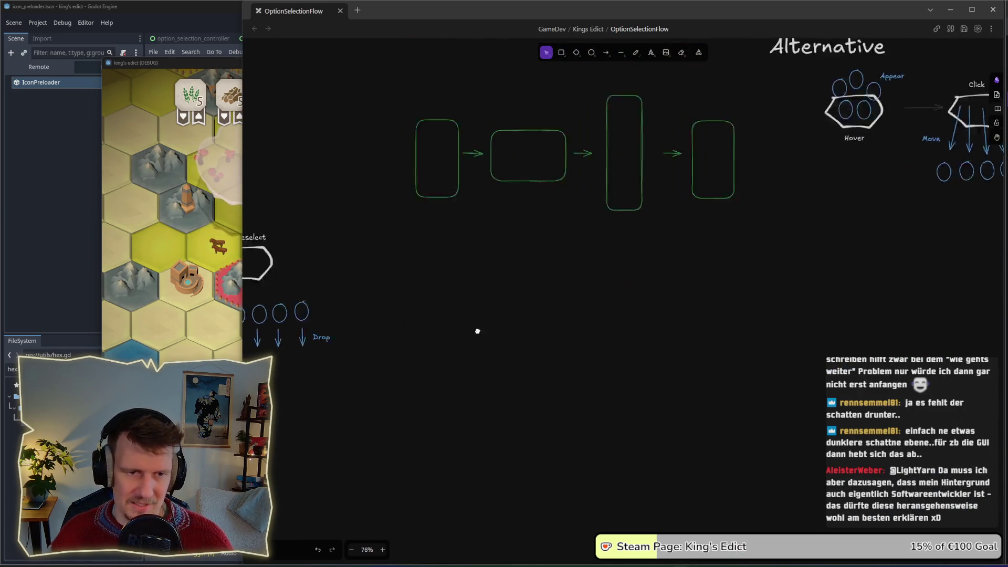
scroll(577, 299, left, 2)
scroll(576, 299, up, 2)
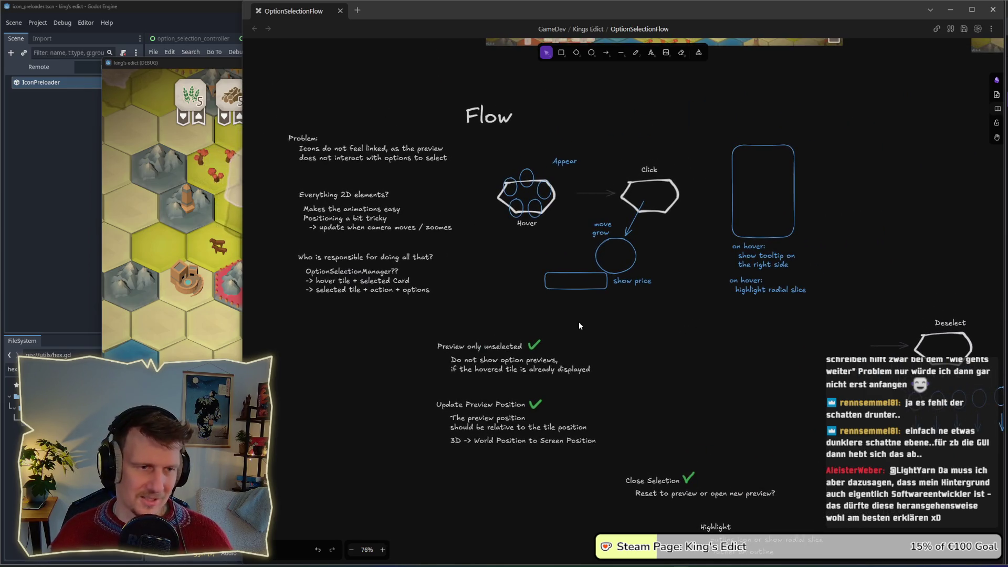
scroll(609, 289, up, 1)
scroll(609, 289, right, 1)
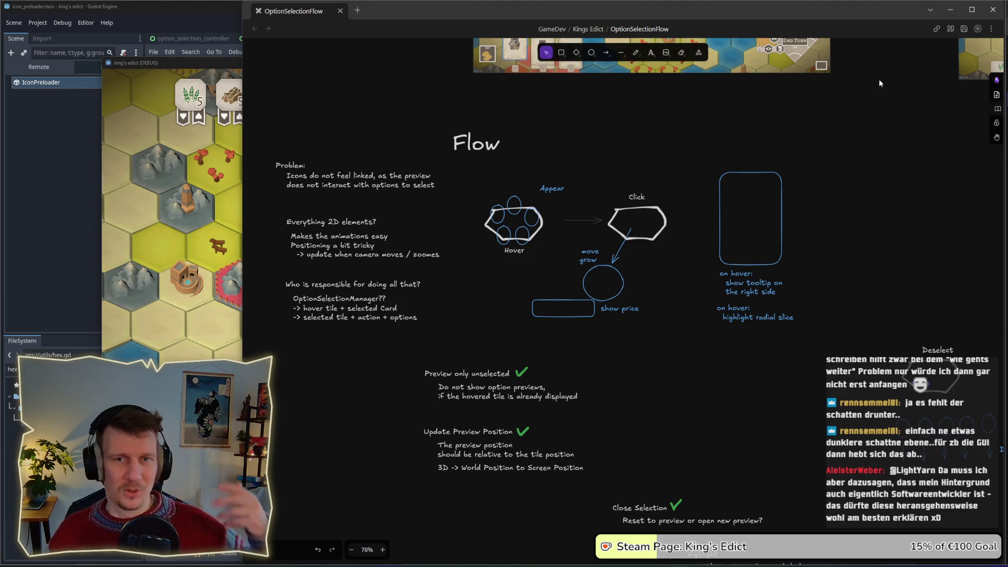
click(948, 13)
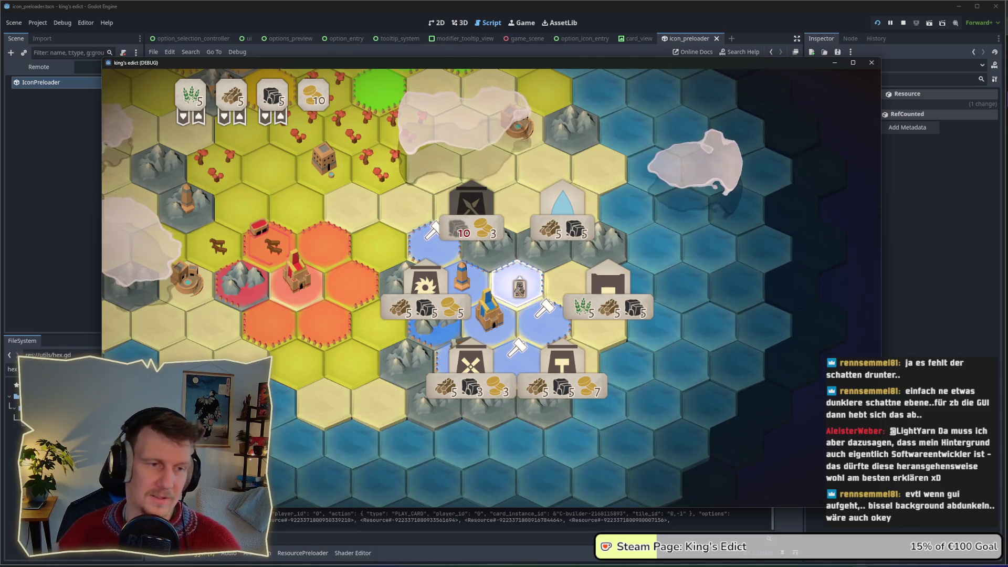
key(a)
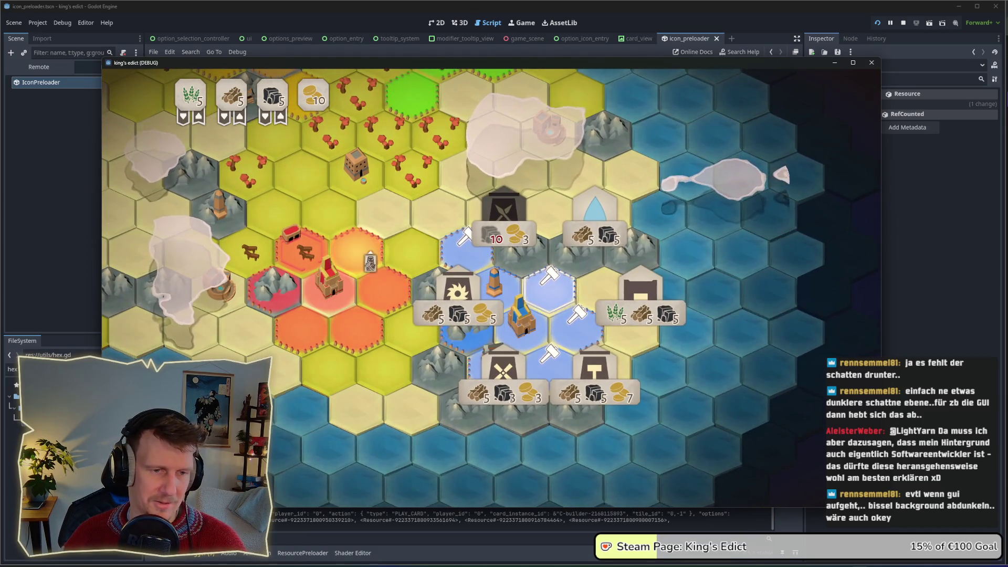
key(d)
mouse_move(463, 240)
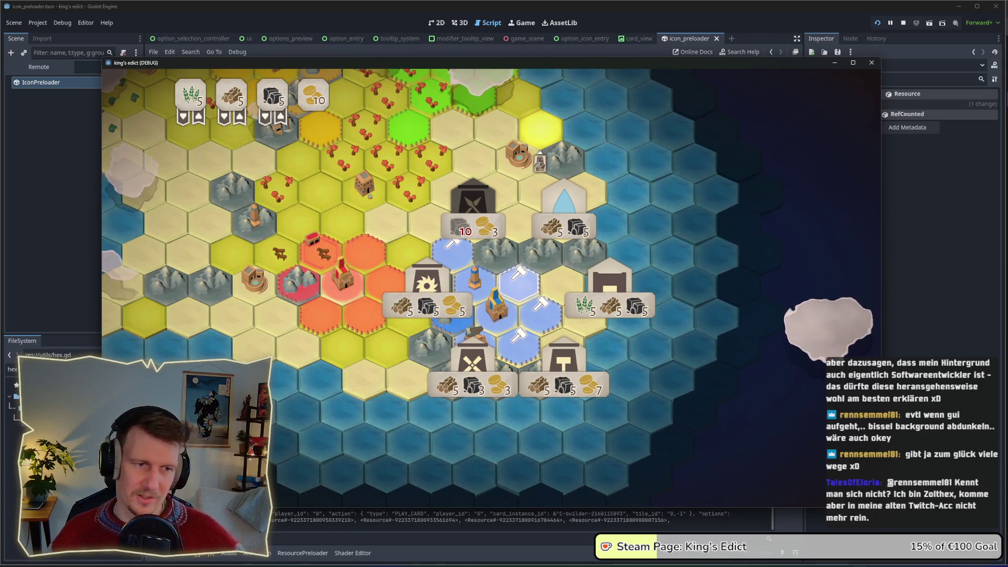
mouse_move(495, 380)
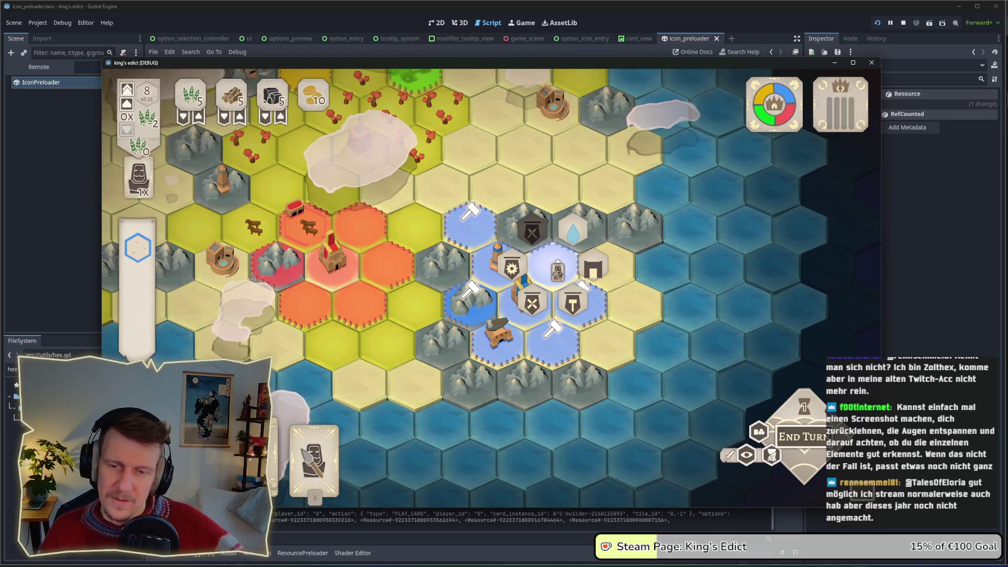
key(Tab)
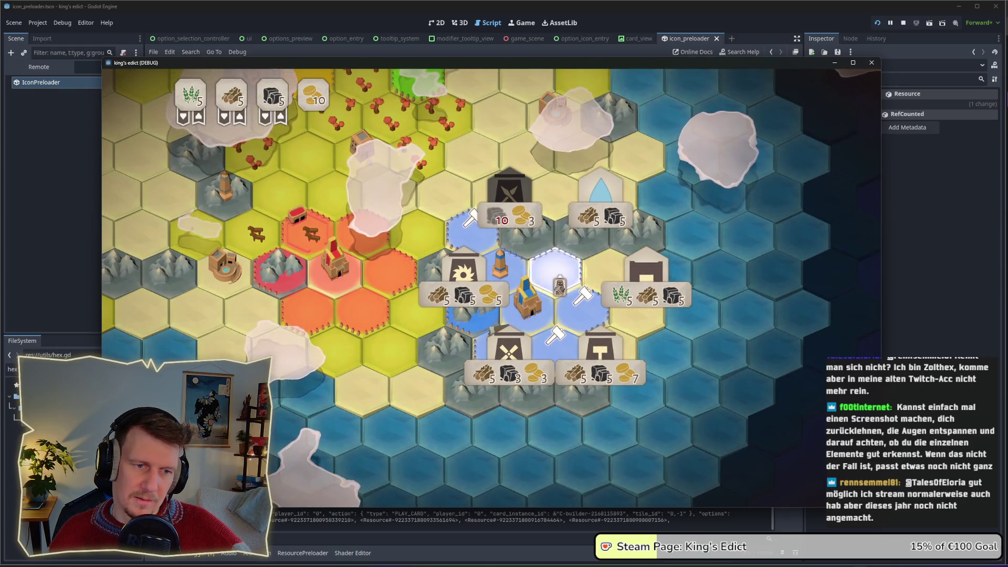
Step: Open the tile's building ring, inspect each building's info card, then close the selection
click(556, 271)
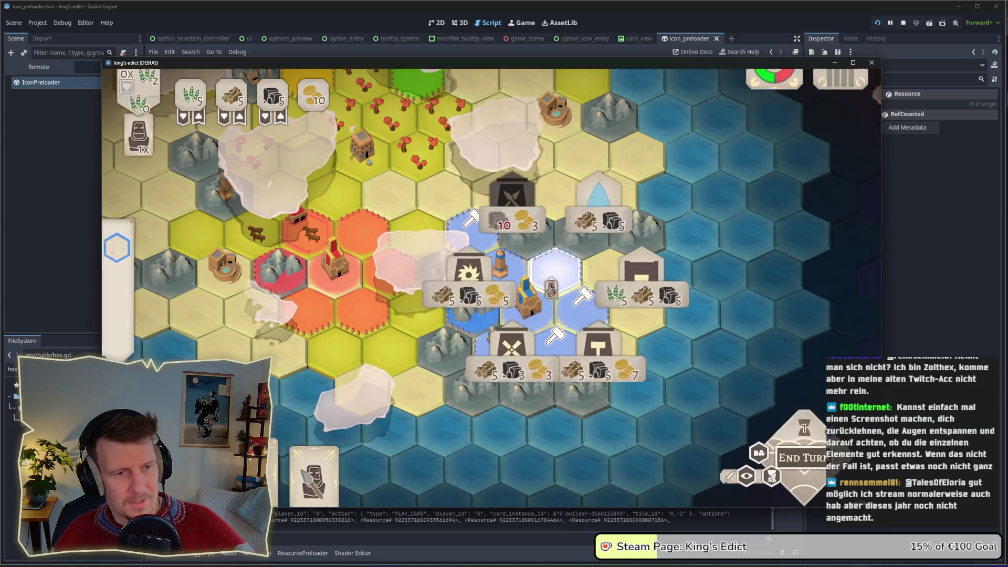
mouse_move(477, 289)
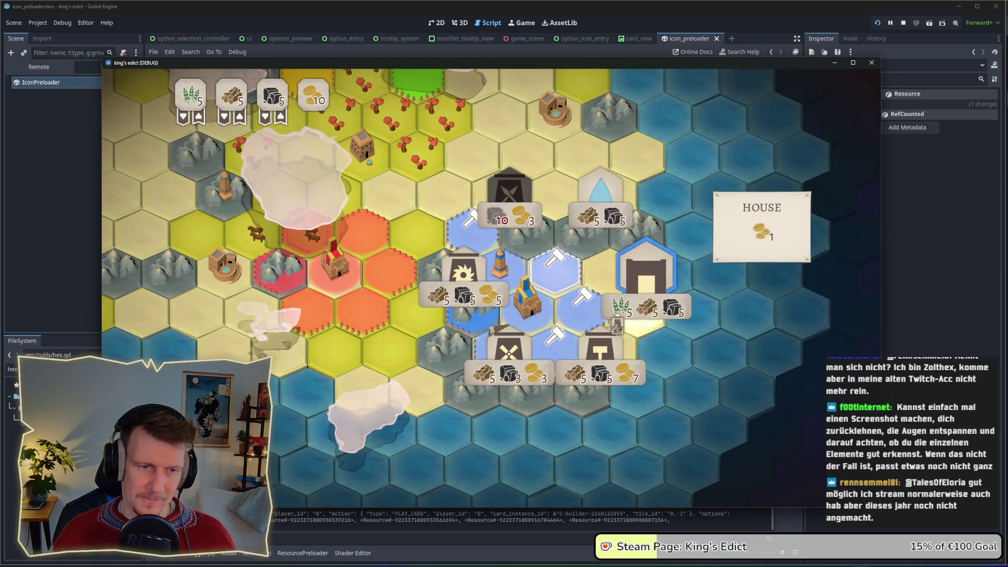
mouse_move(488, 366)
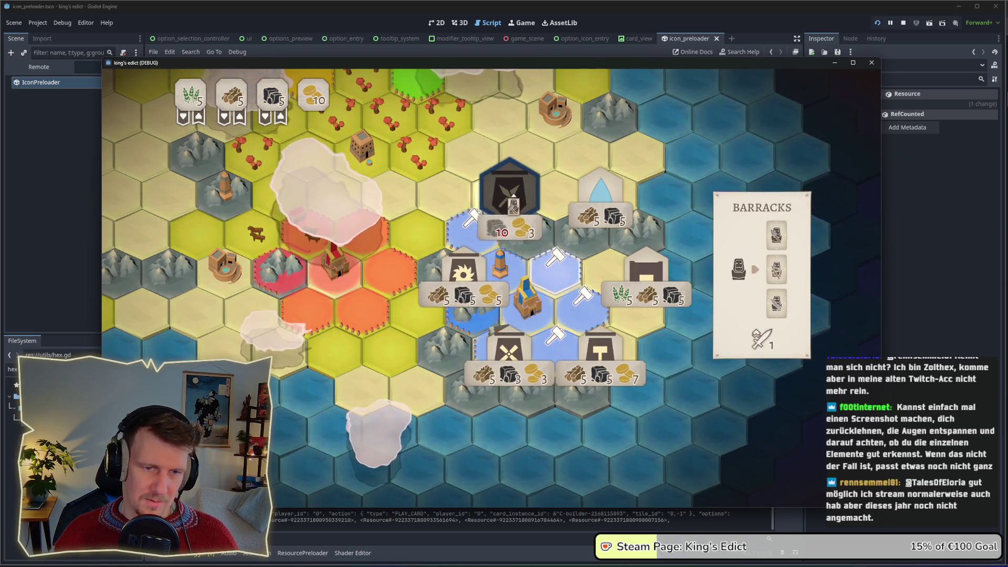
mouse_move(512, 209)
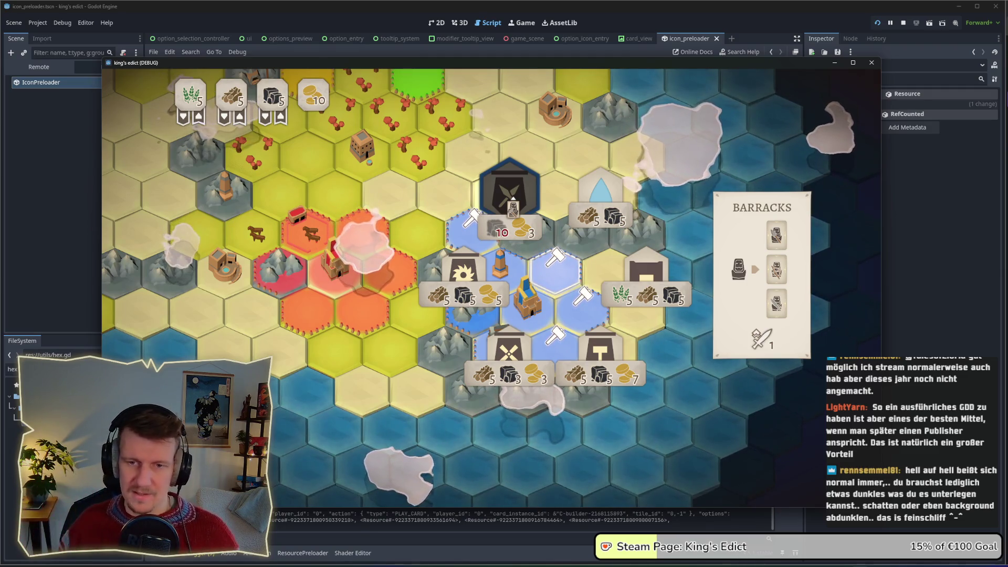
click(751, 260)
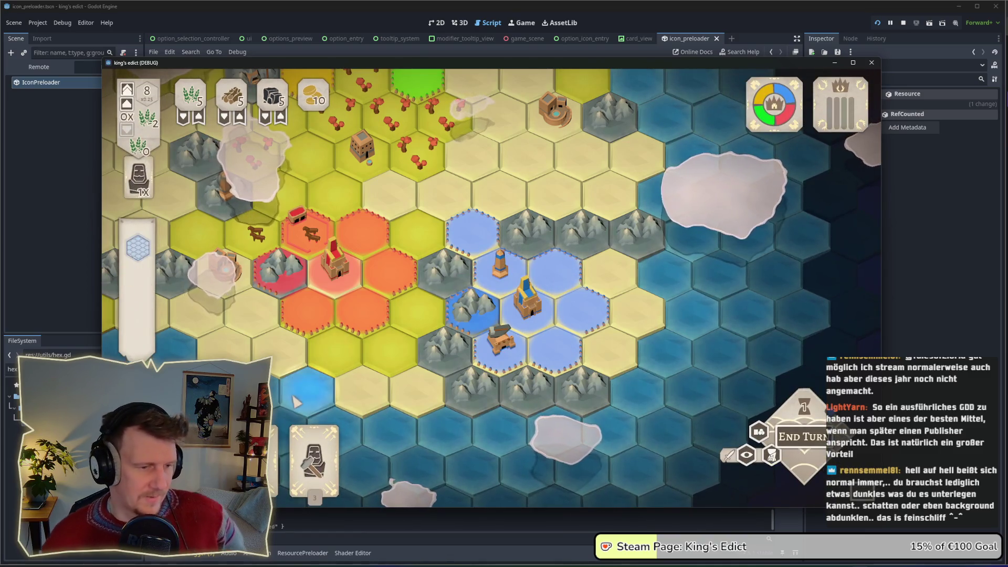
Step: Use the builder card to place a sawmill on the lower blue hex
click(314, 441)
click(555, 263)
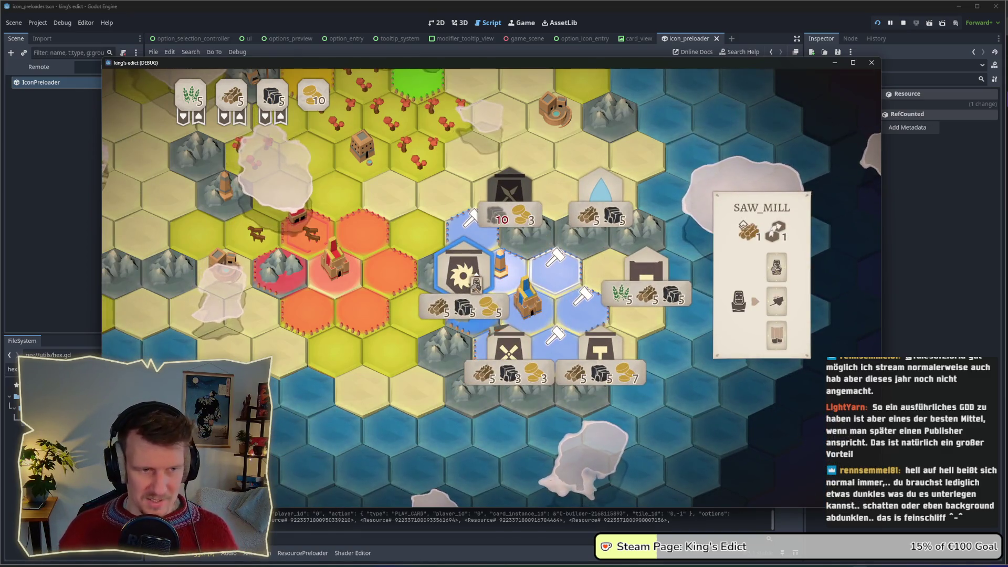
click(508, 349)
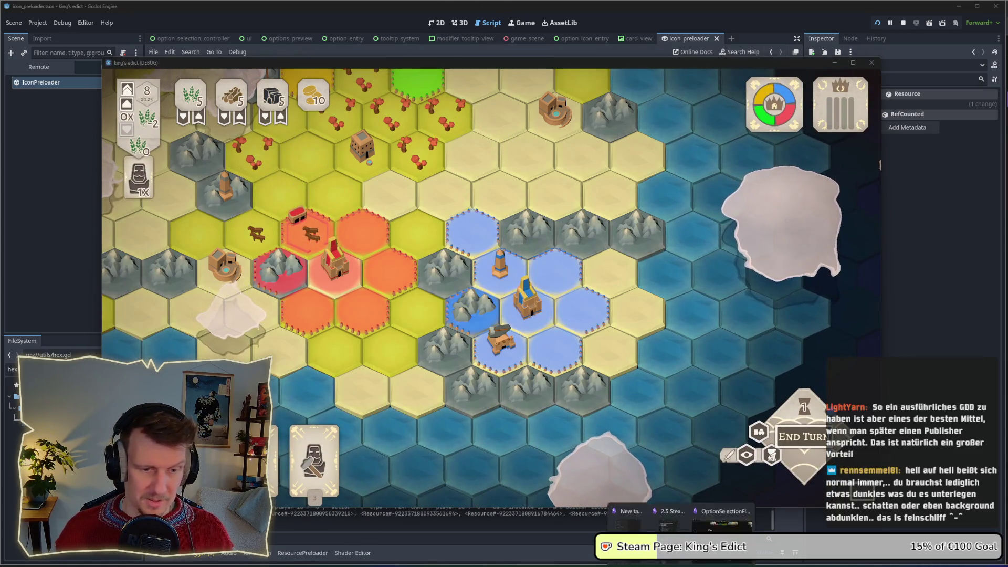
key(alt+Tab)
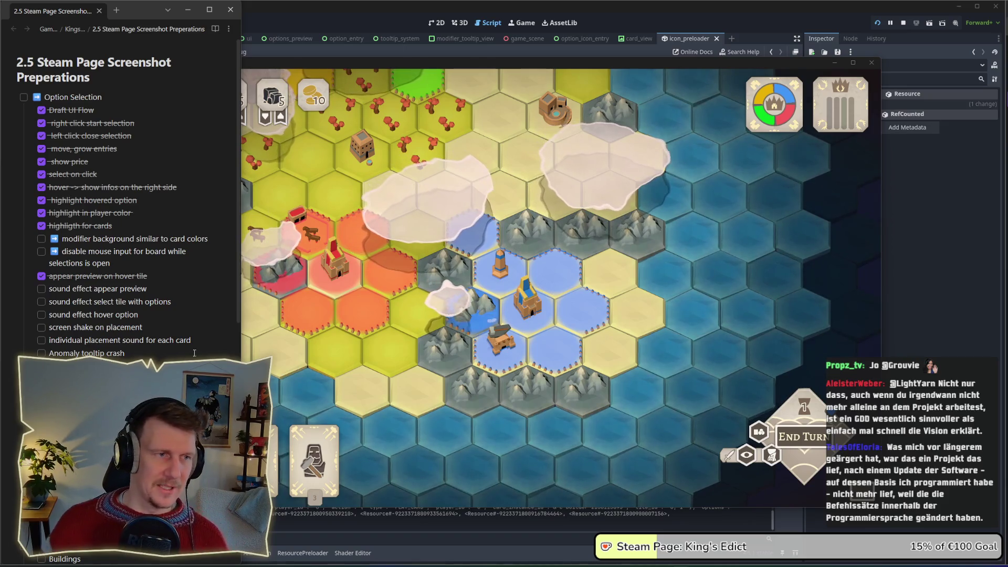
Step: Bring the King's Edict game window back in front of the Notion checklist
click(463, 284)
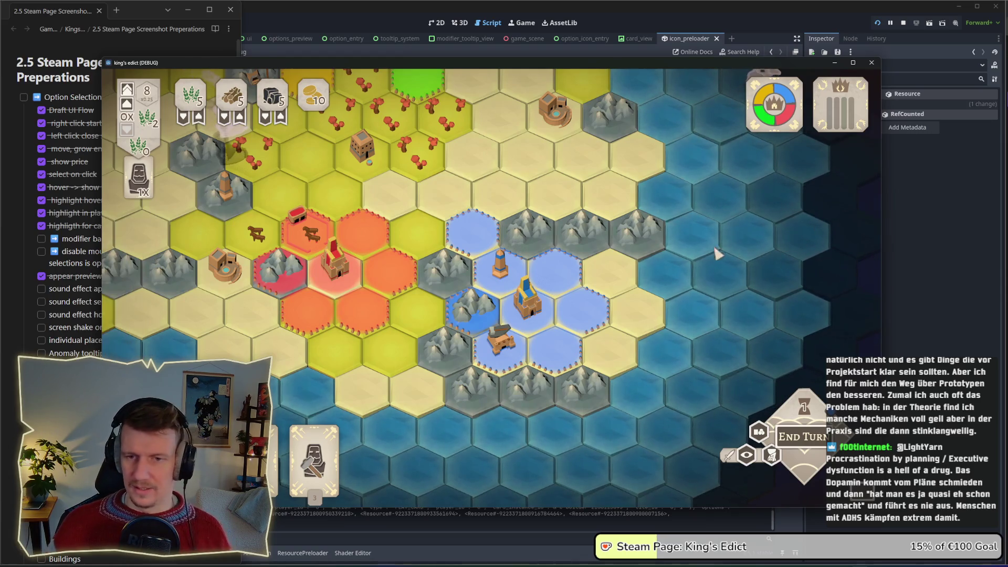
Step: Scroll through the running King's Edict game, then return to the select_modifier_icon_background slice in Affinity Designer
scroll(538, 213, down, 2)
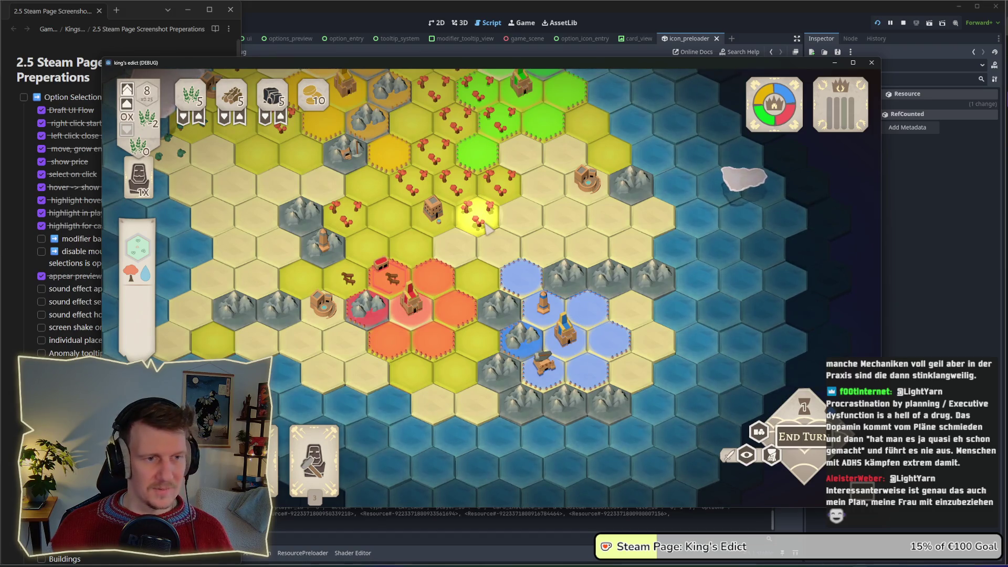
scroll(484, 227, up, 1)
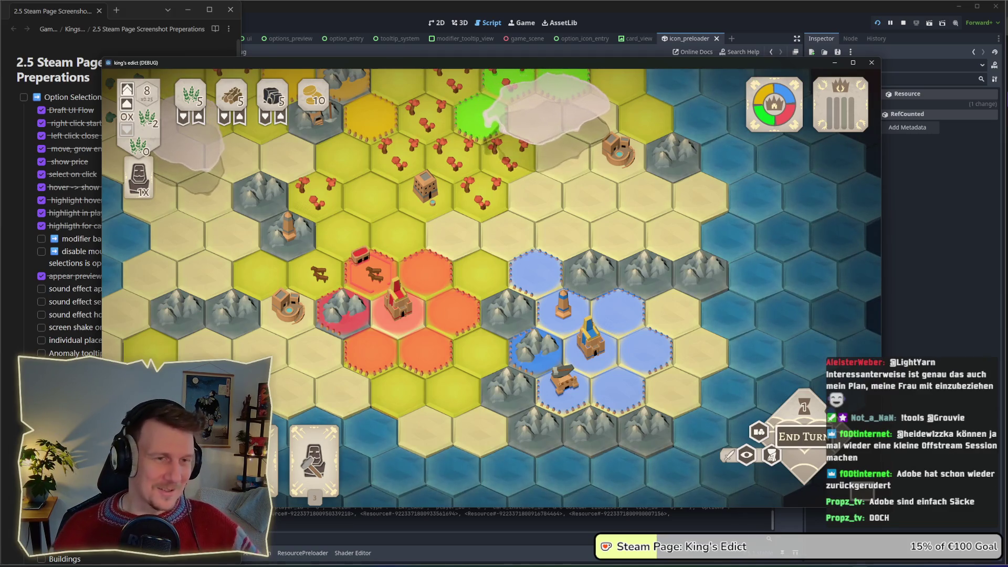
key(alt+Tab)
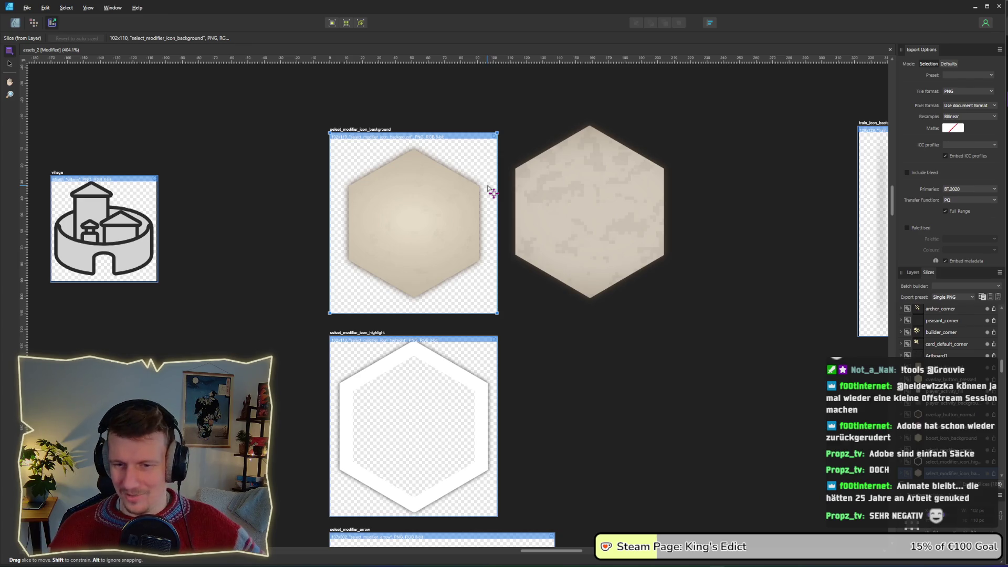
scroll(535, 156, up, 1)
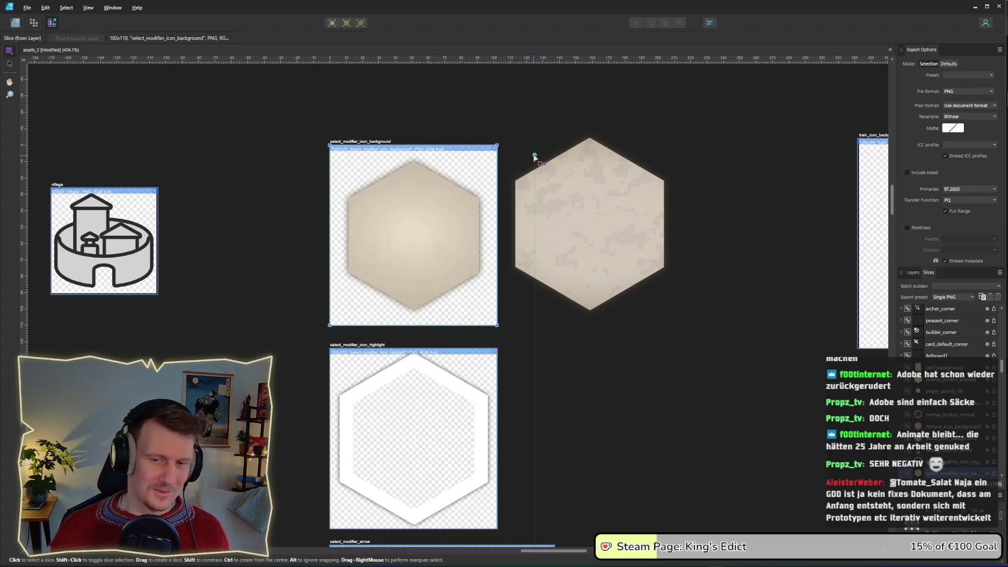
scroll(534, 156, down, 1)
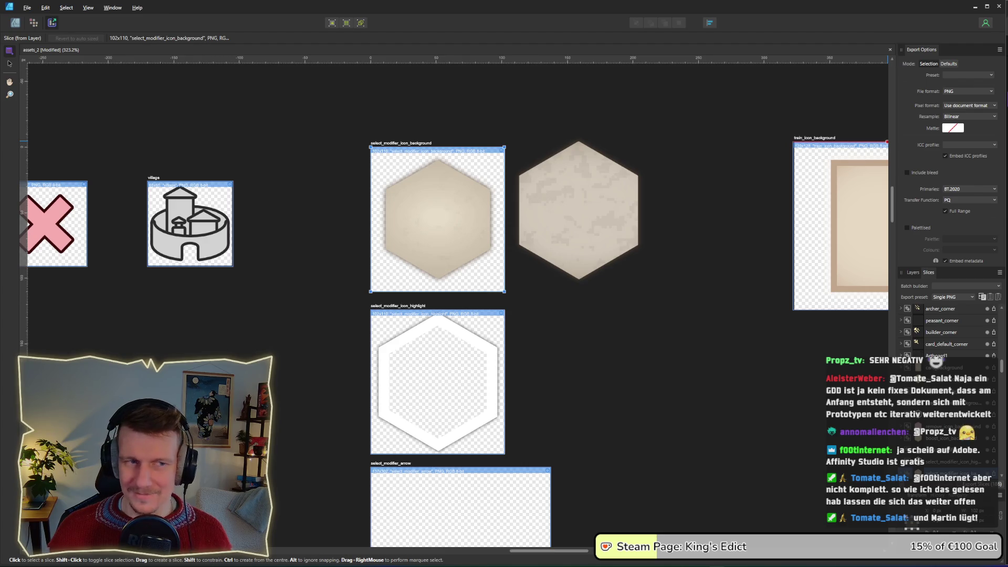
drag(695, 207, 580, 191)
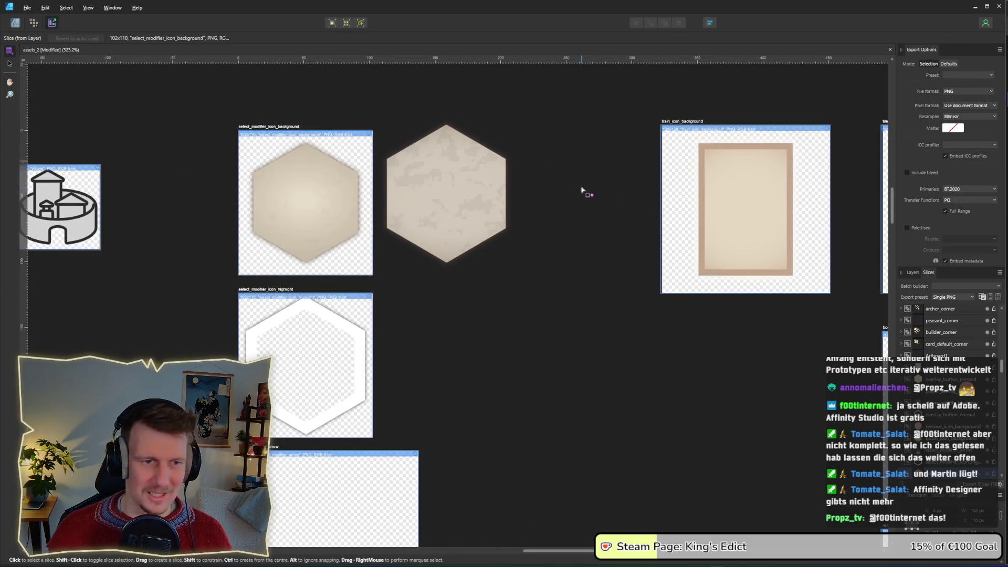
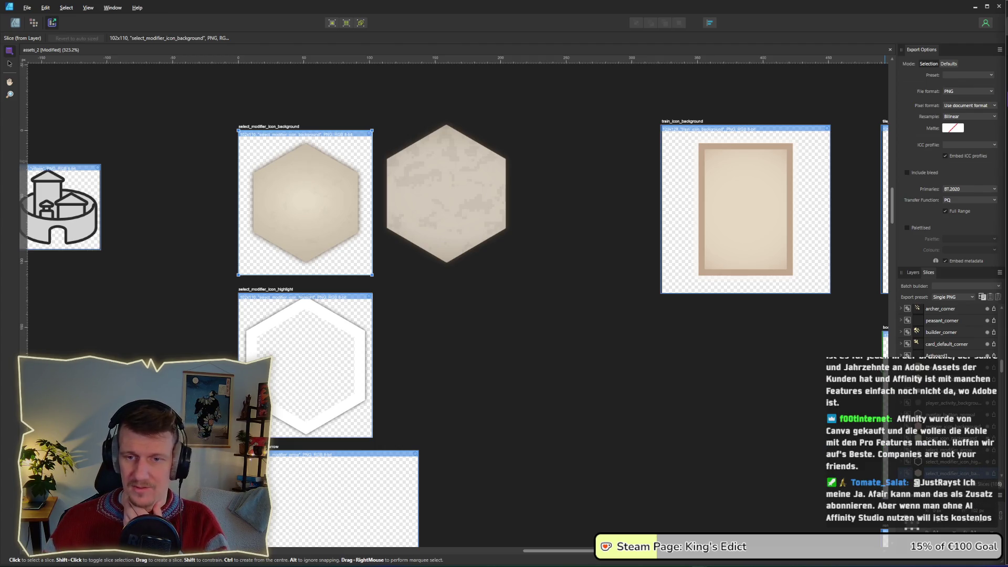
Step: Return from Affinity's Export persona to the Designer persona with Ctrl+1
key(ctrl+1)
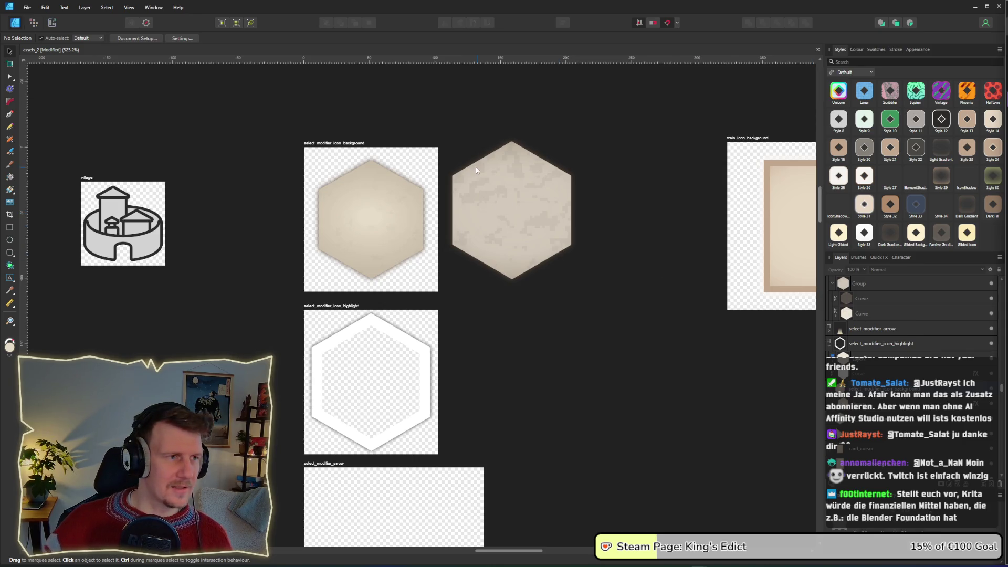
Step: Shift the artboards left, zoom out, and bring the DuckDuckGo Photopea search window over the canvas
drag(674, 216, 562, 209)
scroll(612, 218, down, 1)
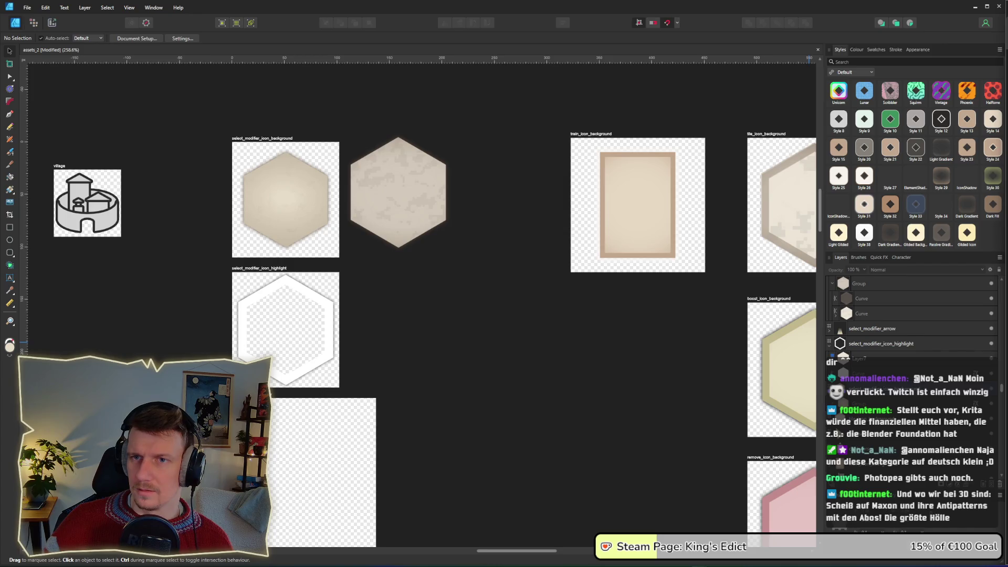
drag(568, 100, 477, 27)
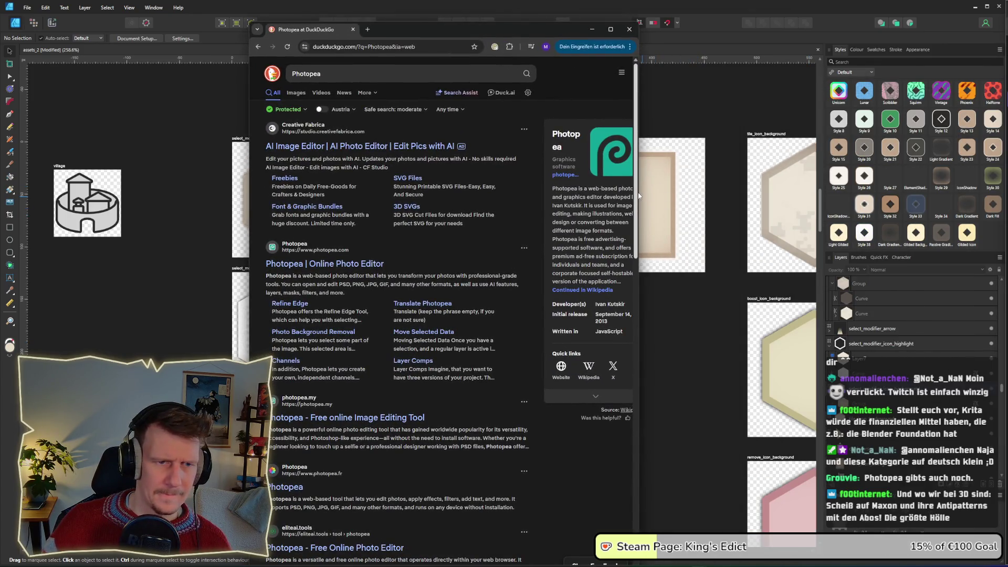
Step: Widen the browser, open the Photopea website from the results, and scroll through its homepage
drag(639, 194, 791, 195)
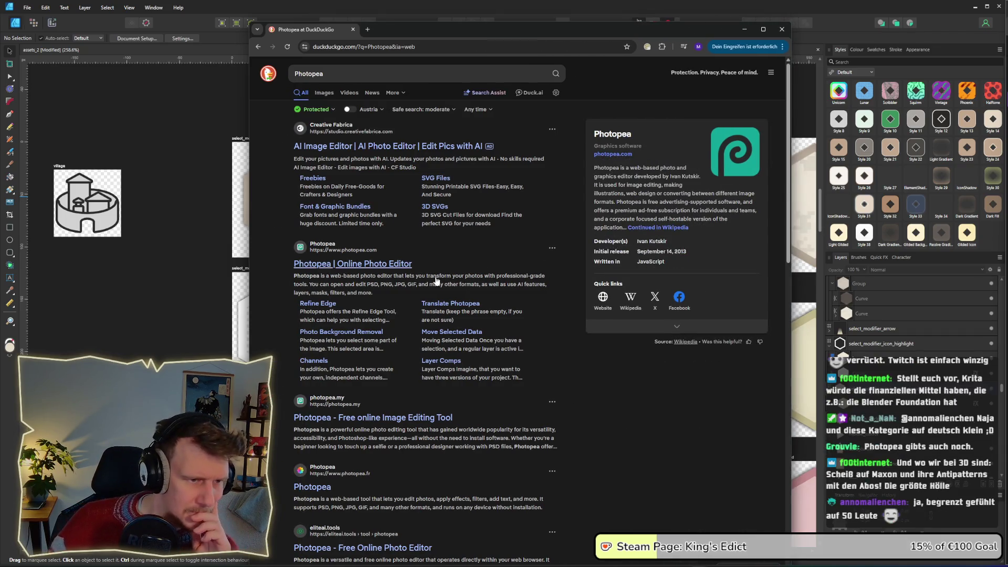
click(406, 265)
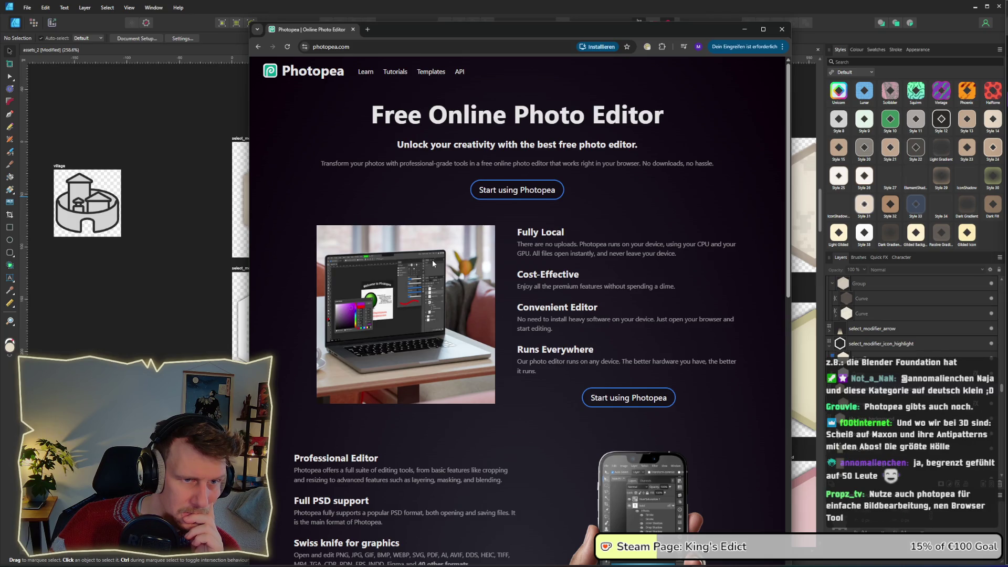
scroll(433, 261, down, 3)
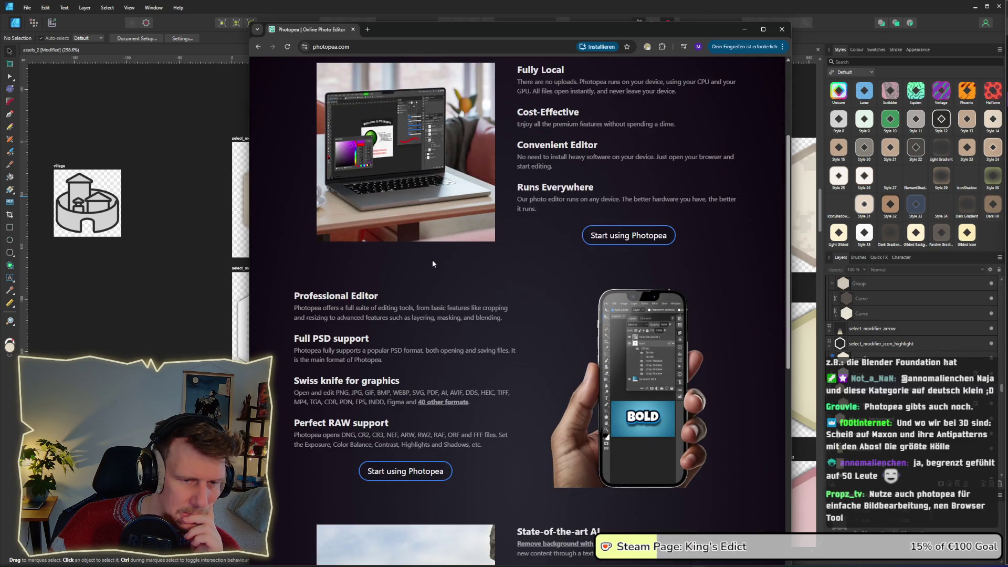
scroll(433, 262, down, 9)
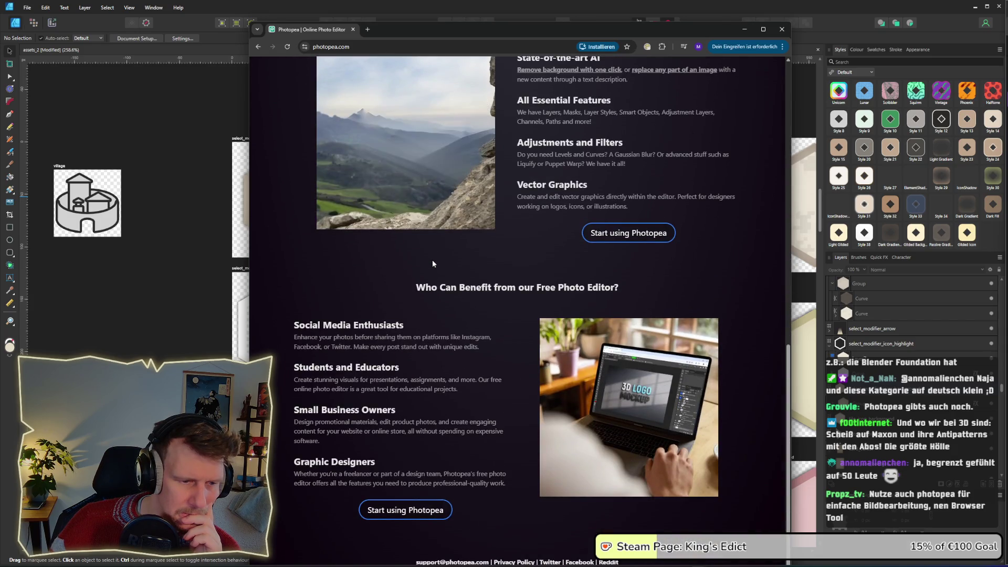
scroll(432, 263, up, 10)
scroll(434, 263, up, 2)
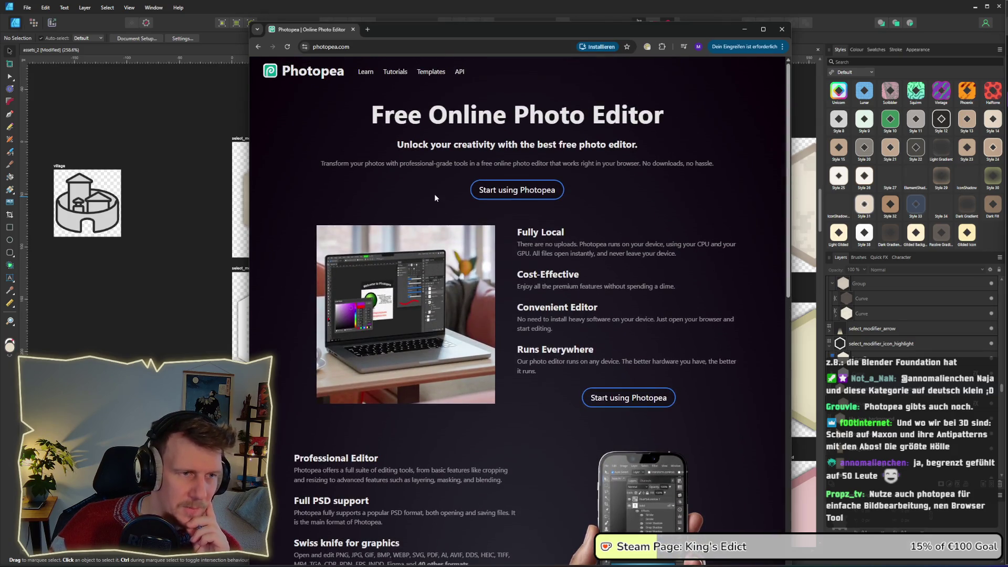
Step: Look over Photopea's Learn and Tutorials pages, close them and the browser, then return to the checklist notes
click(369, 72)
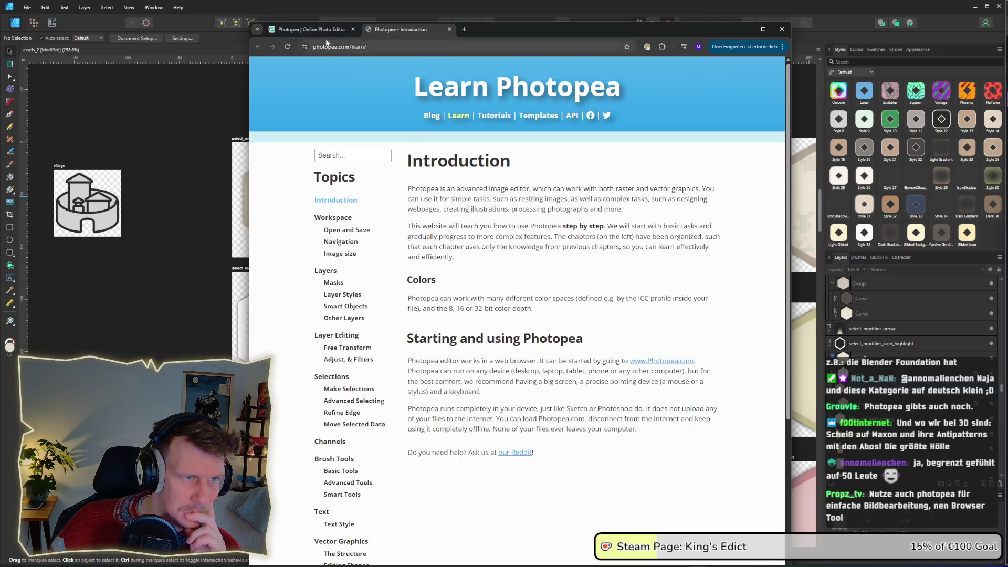
click(449, 30)
click(396, 72)
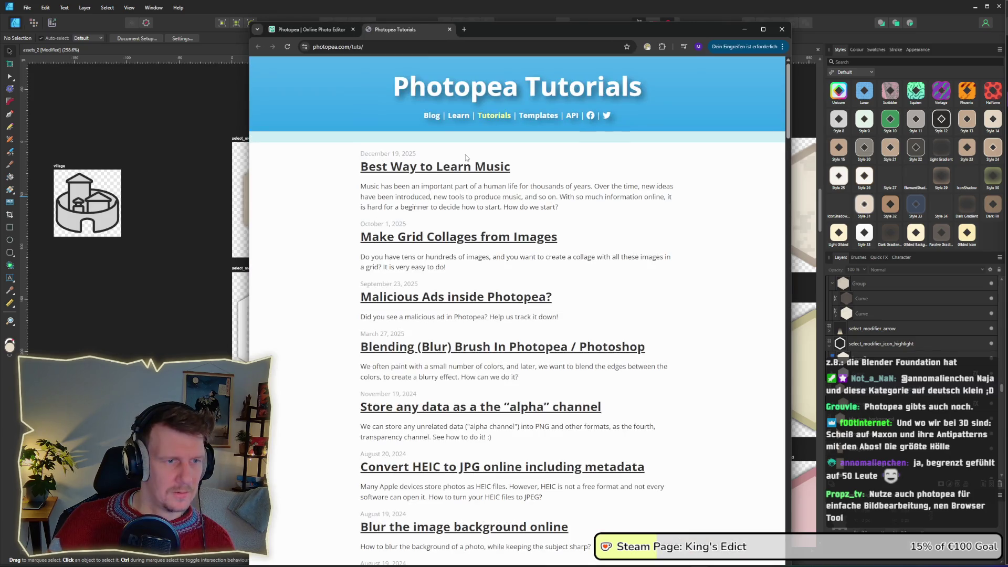
scroll(465, 156, down, 2)
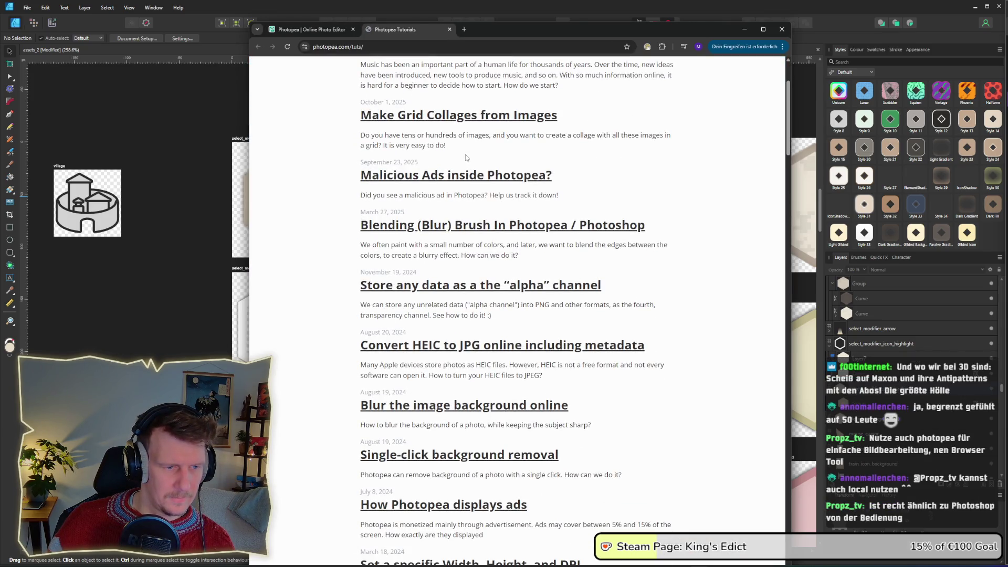
scroll(465, 155, down, 4)
scroll(465, 156, down, 9)
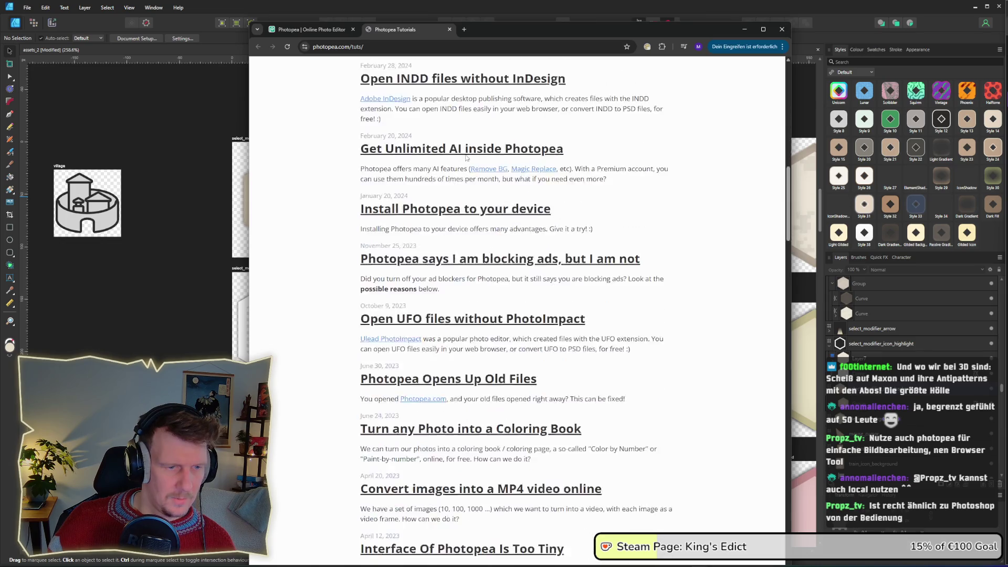
click(450, 29)
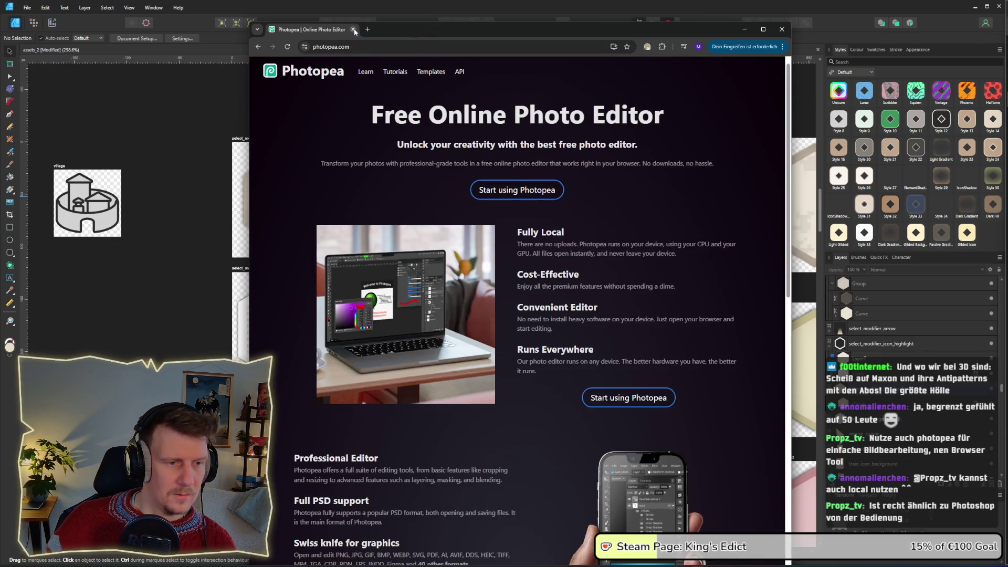
click(353, 30)
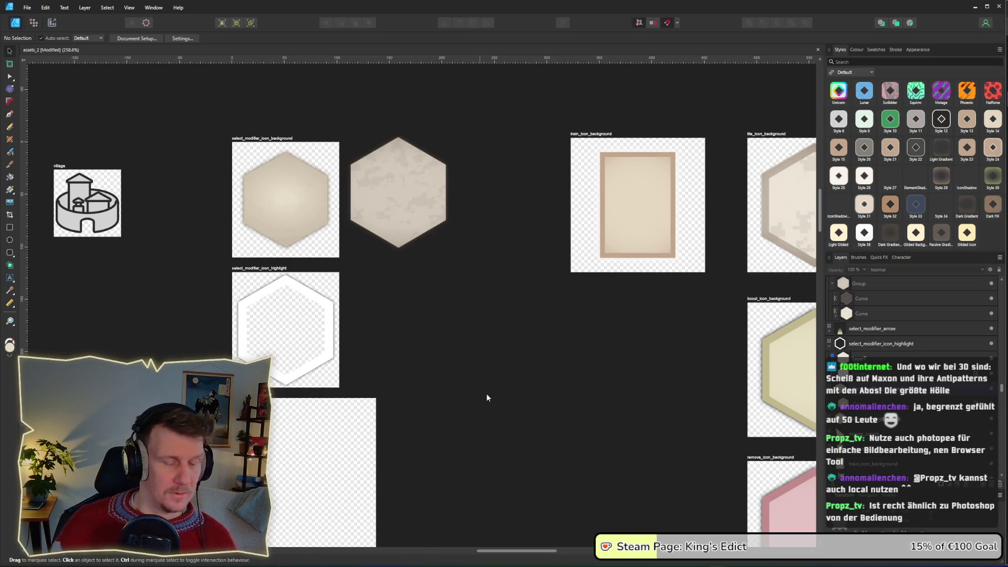
key(alt+Tab)
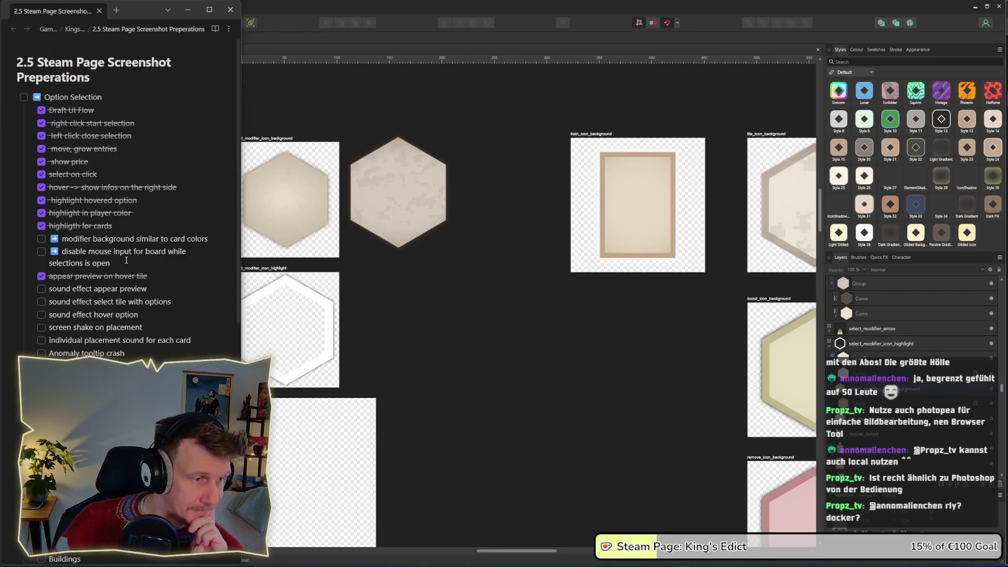
Step: Tick off 'modifier background similar to card colors' in the Obsidian checklist
click(41, 238)
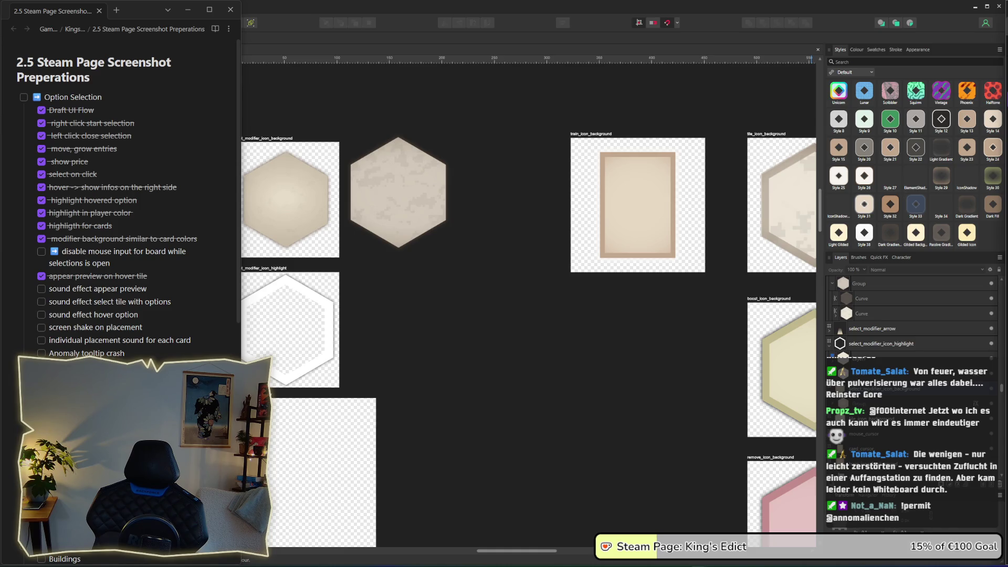
Step: Commit the pending name edit and bring the Option Selection task notes into focus
key(Return)
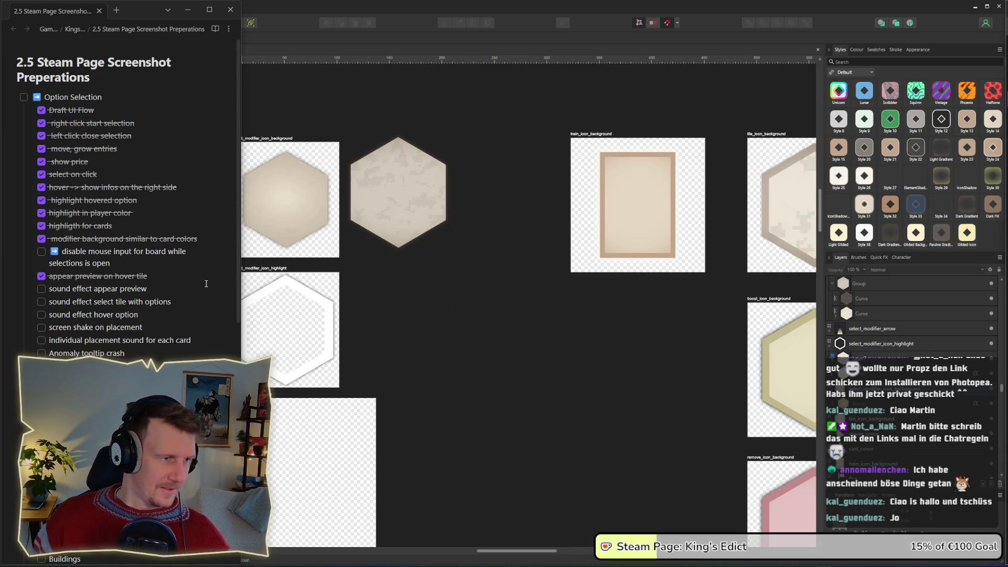
click(116, 265)
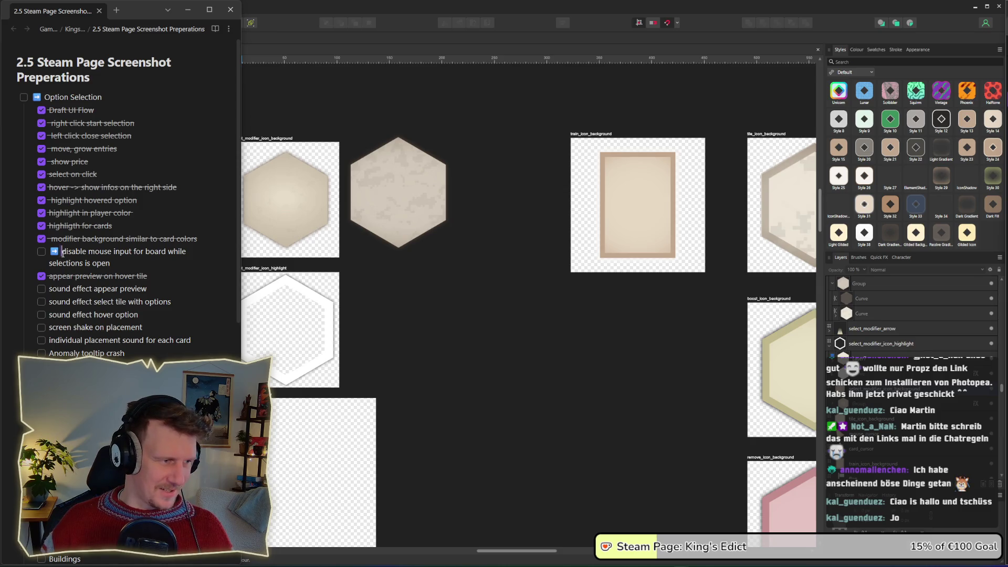
Step: Move the arrow marker from the mouse-input task to 'screen shake on placement', then save Affinity's assets_2
click(63, 253)
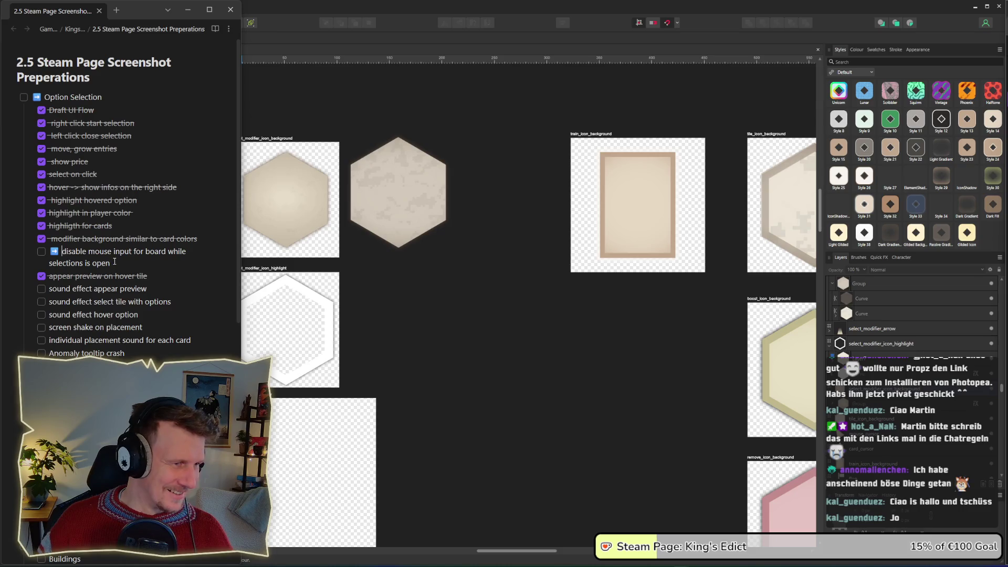
shift+click(63, 251)
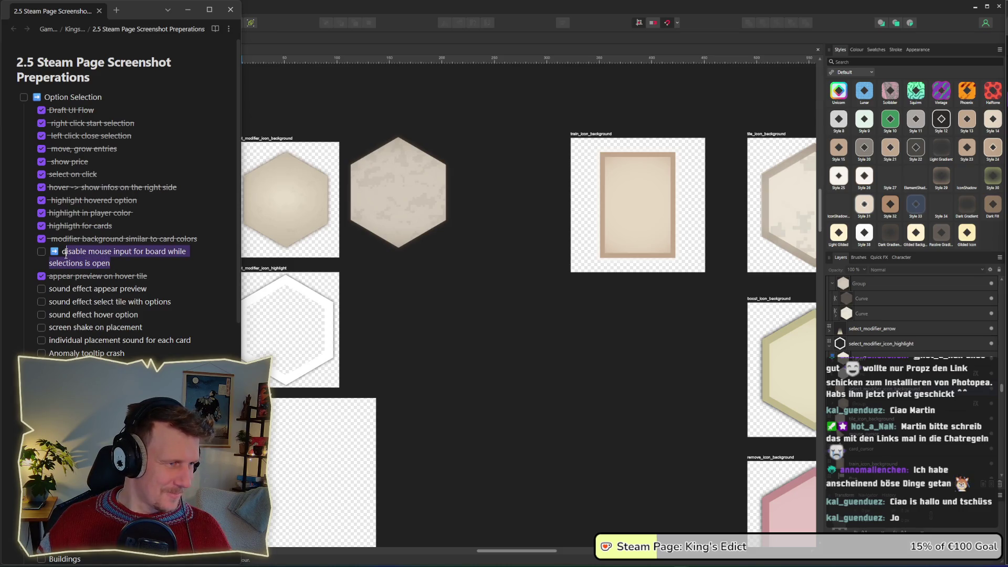
key(Left)
key(BackSpace)
key(BackSpace)
key(BackSpace)
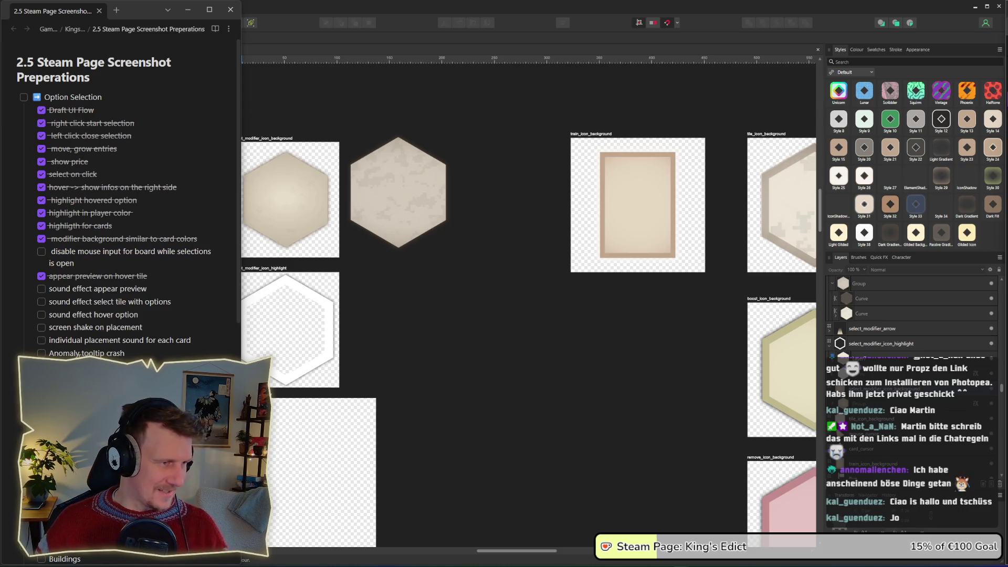
key(Down)
key(Down)
key(Down)
key(Up)
key(Up)
text(➡️)
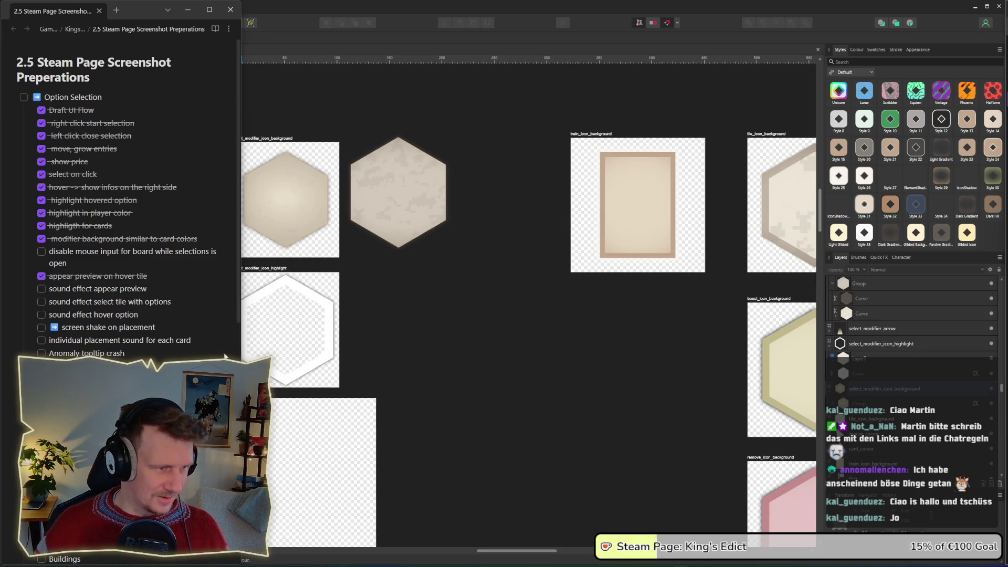
click(494, 333)
key(ctrl+s)
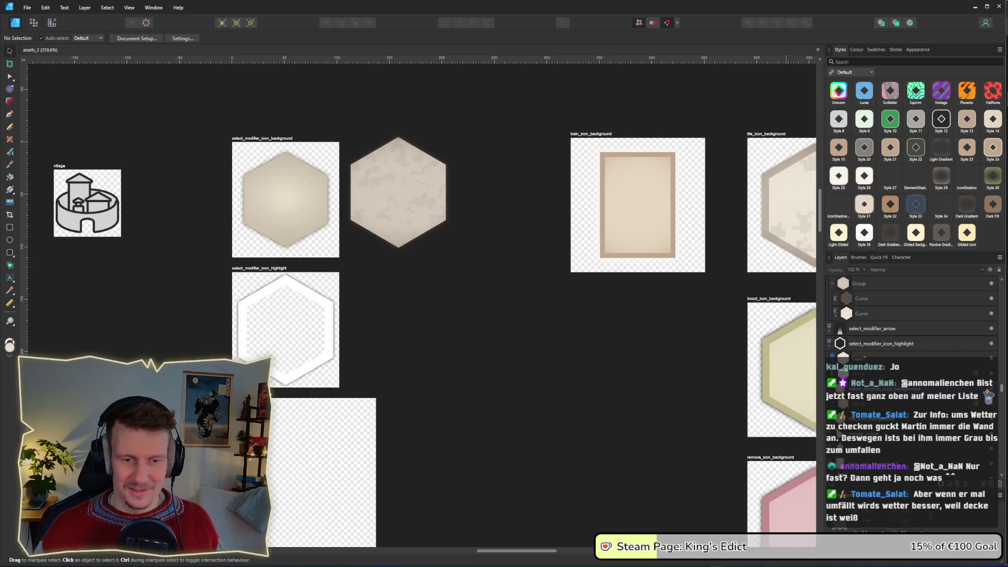
Step: Switch to Godot and filter the FileSystem dock for 'cam'
key(alt+Tab)
click(13, 369)
key(BackSpace)
key(BackSpace)
key(BackSpace)
text(cam)
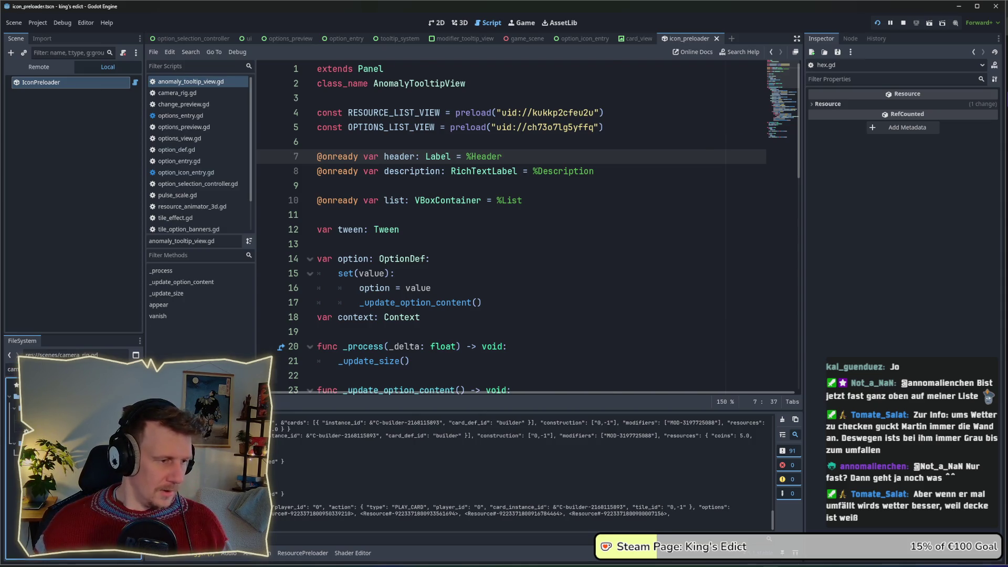
Step: Open camera_rig.gd from the FileSystem and scroll through its code
double_click(47, 419)
scroll(514, 392, left, 5)
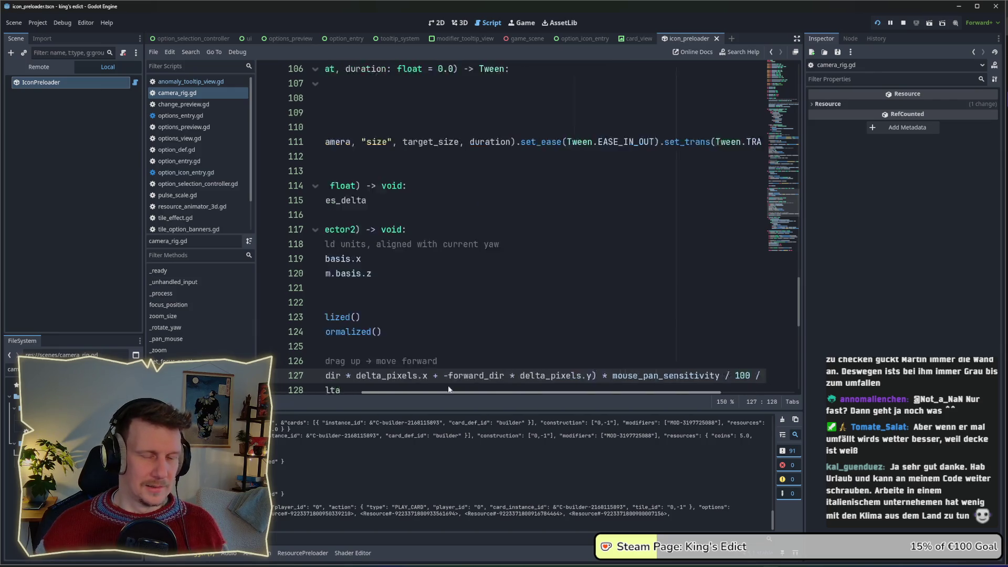
scroll(544, 201, down, 9)
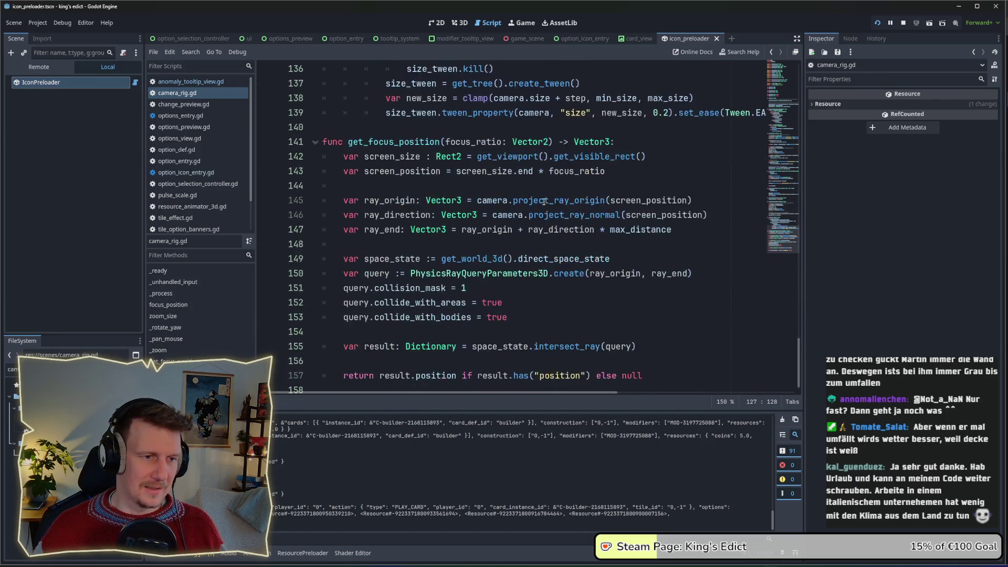
scroll(476, 203, up, 5)
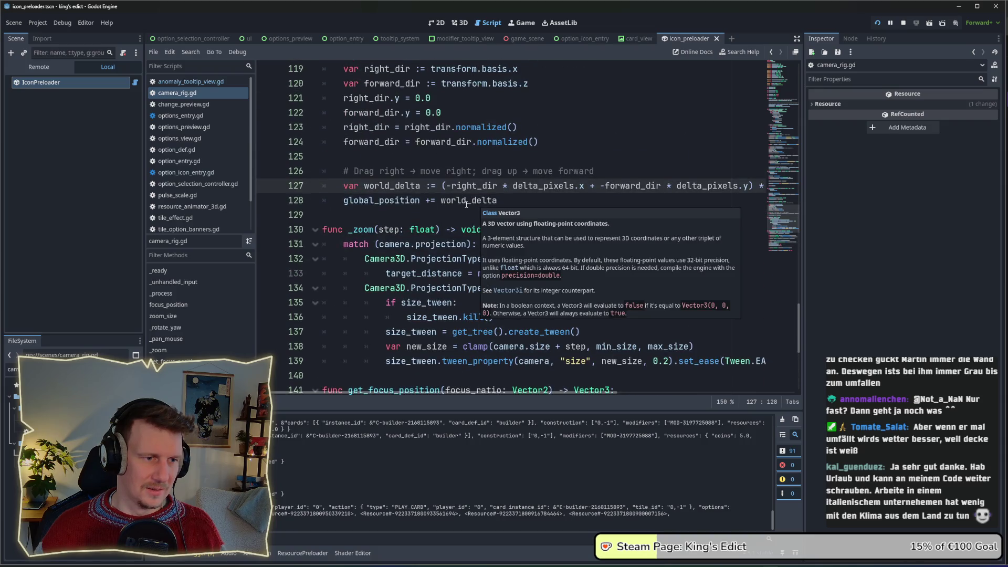
scroll(400, 205, up, 6)
scroll(400, 205, up, 4)
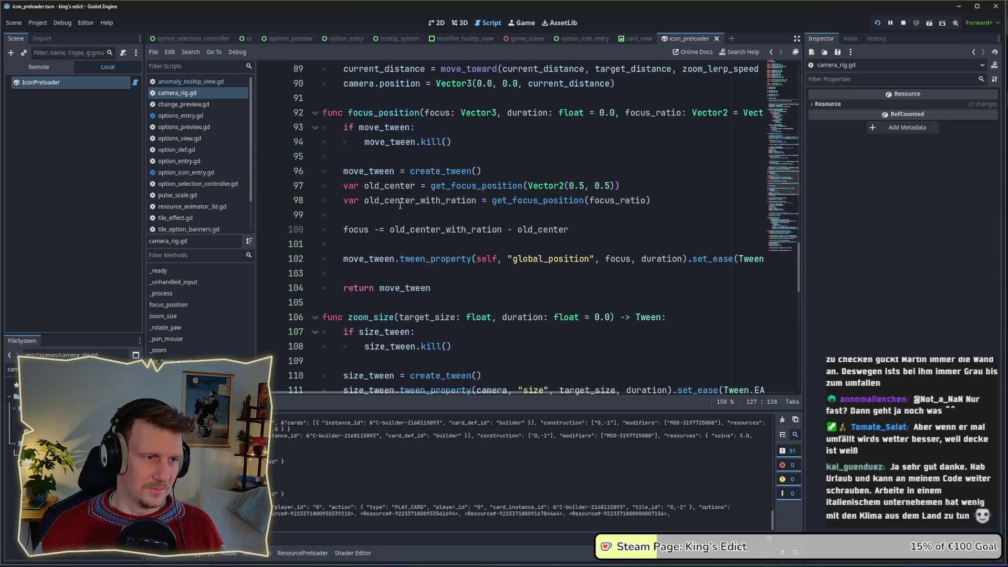
scroll(400, 206, up, 5)
scroll(404, 236, up, 4)
scroll(409, 269, down, 4)
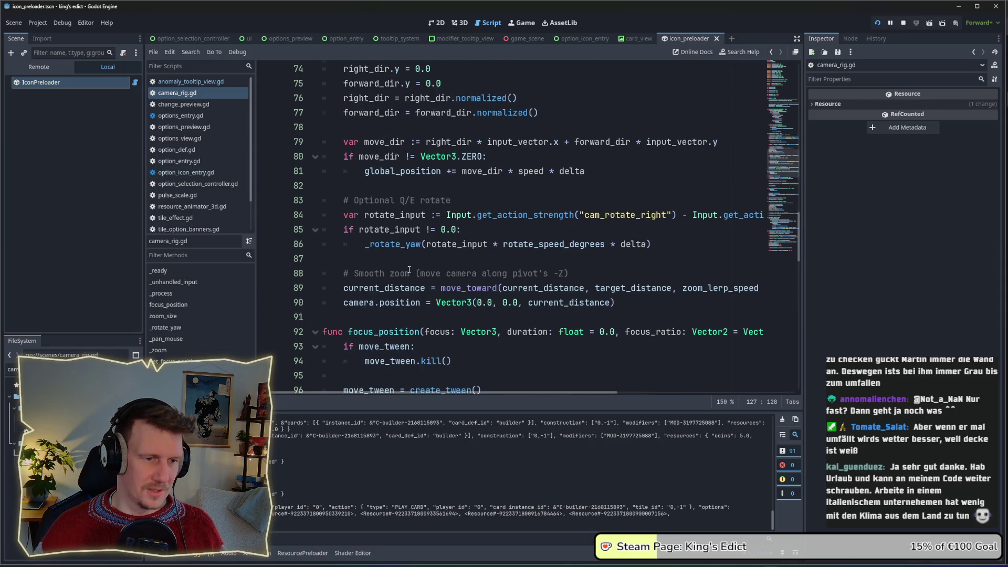
scroll(408, 269, down, 5)
Step: Review the focus_position function and place the caret after zoom_size
mouse_move(467, 290)
mouse_down()
mouse_move(399, 154)
mouse_move(322, 113)
mouse_up()
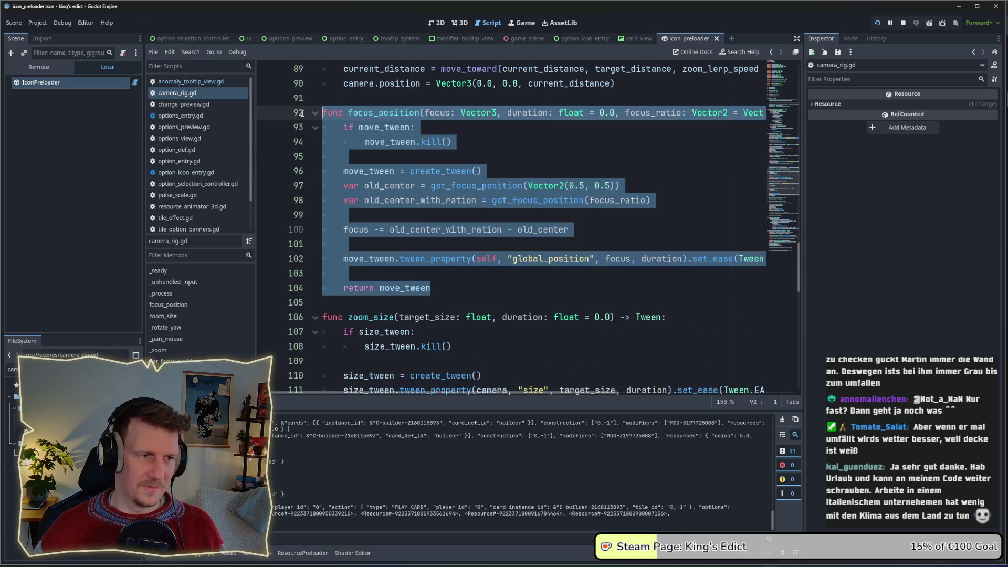
click(485, 156)
click(372, 303)
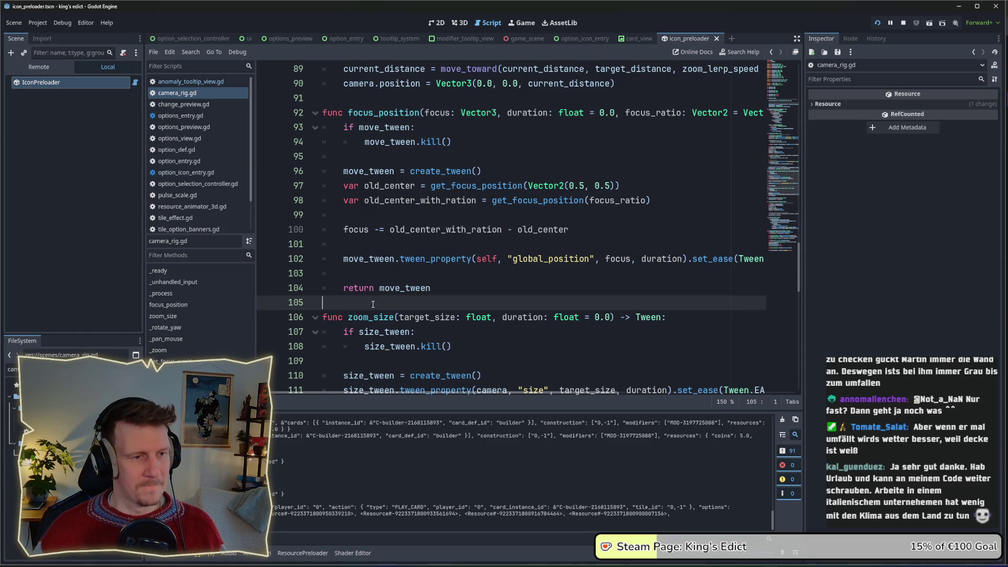
scroll(373, 305, down, 2)
scroll(372, 304, down, 4)
click(339, 199)
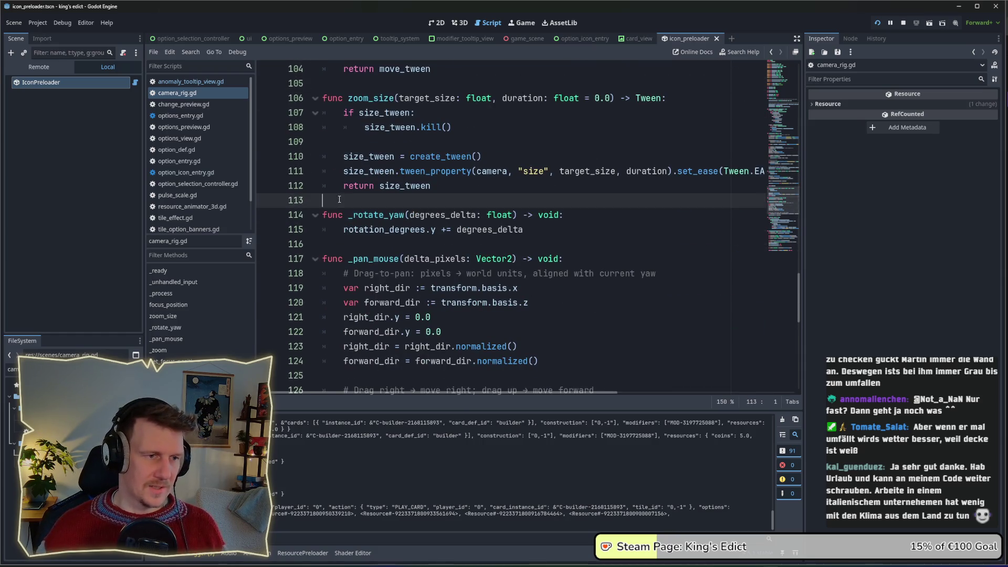
Step: Add 'func shake_screen() -> void:' with a 'pass' body below zoom_size
key(Return)
key(Return)
key(Up)
text(func)
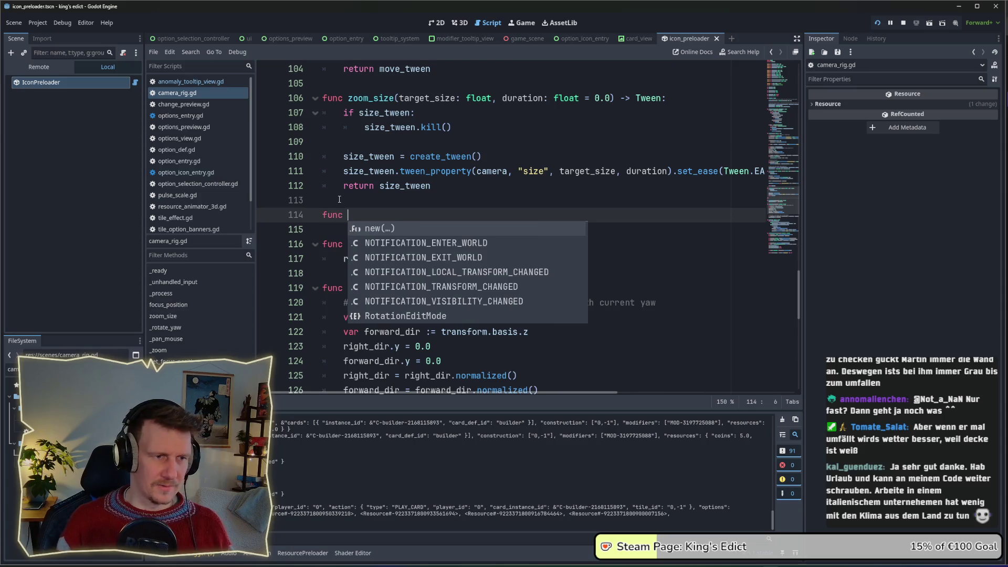
key(Escape)
text(shal)
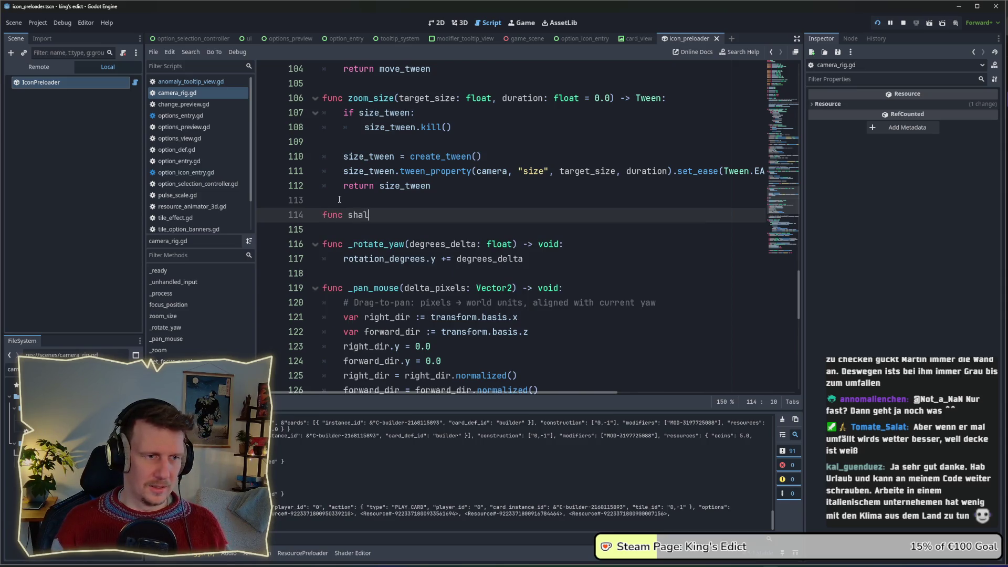
key(BackSpace)
text(ke_sc)
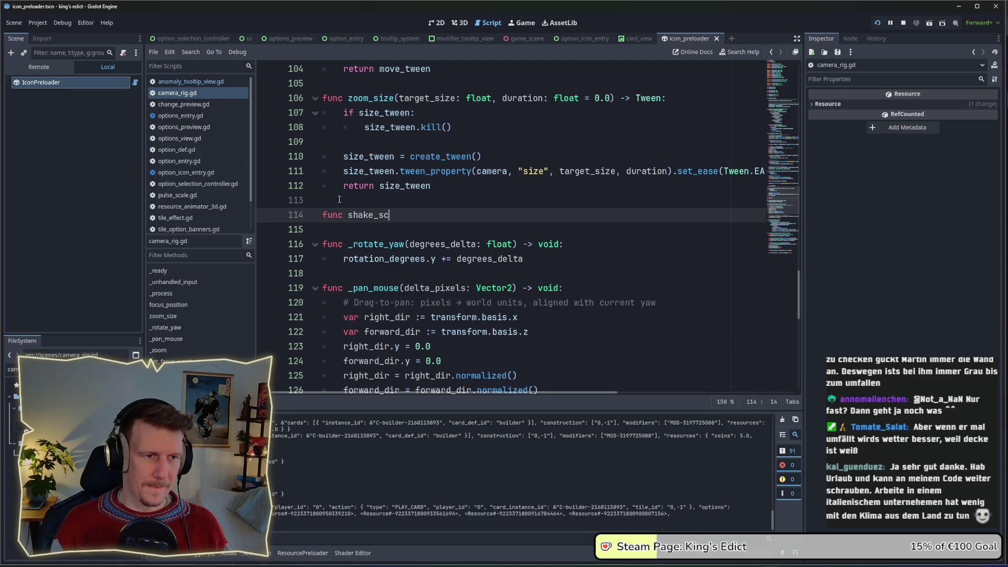
text(reen)
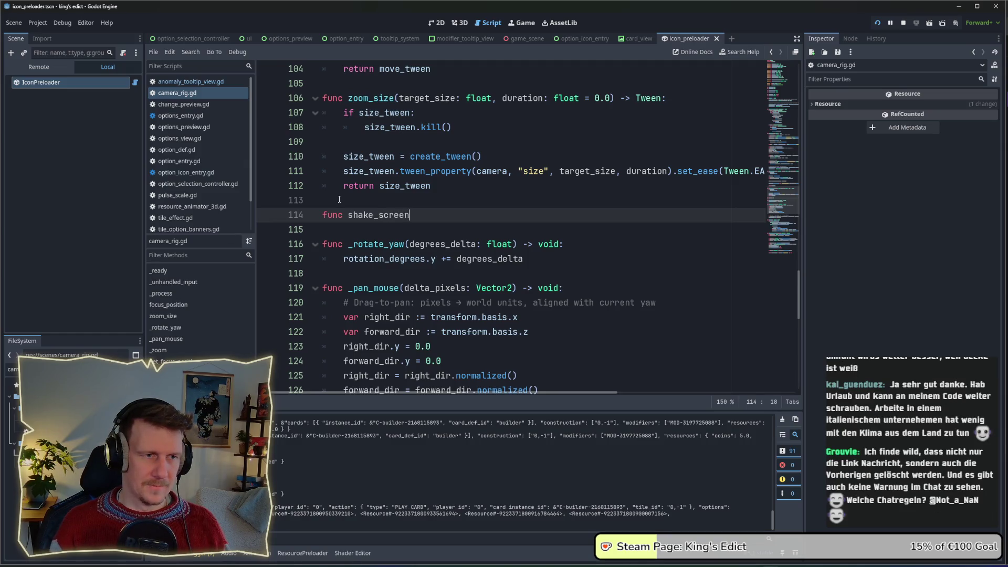
text(() -> ovid)
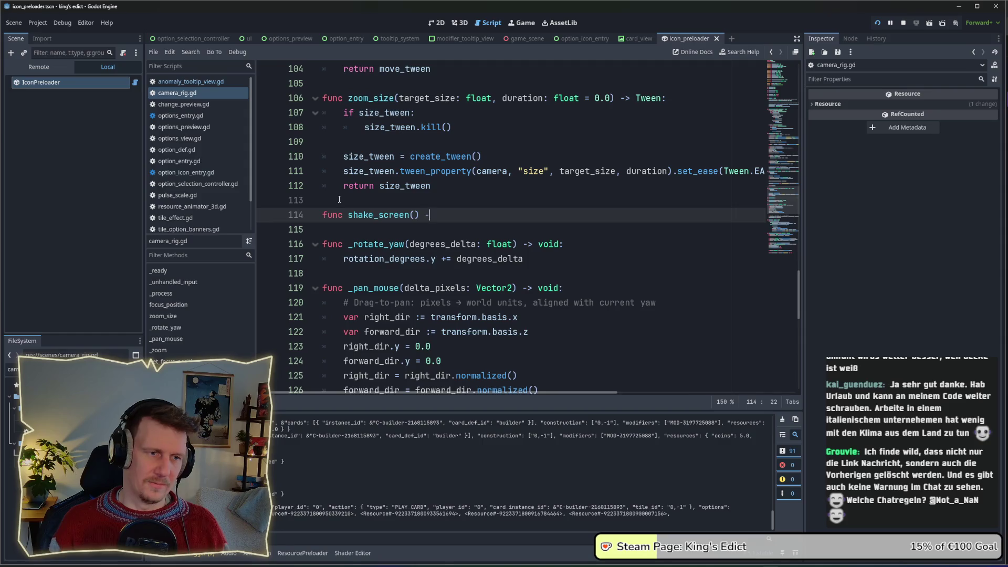
key(BackSpace)
key(BackSpace)
key(BackSpace)
text(void:)
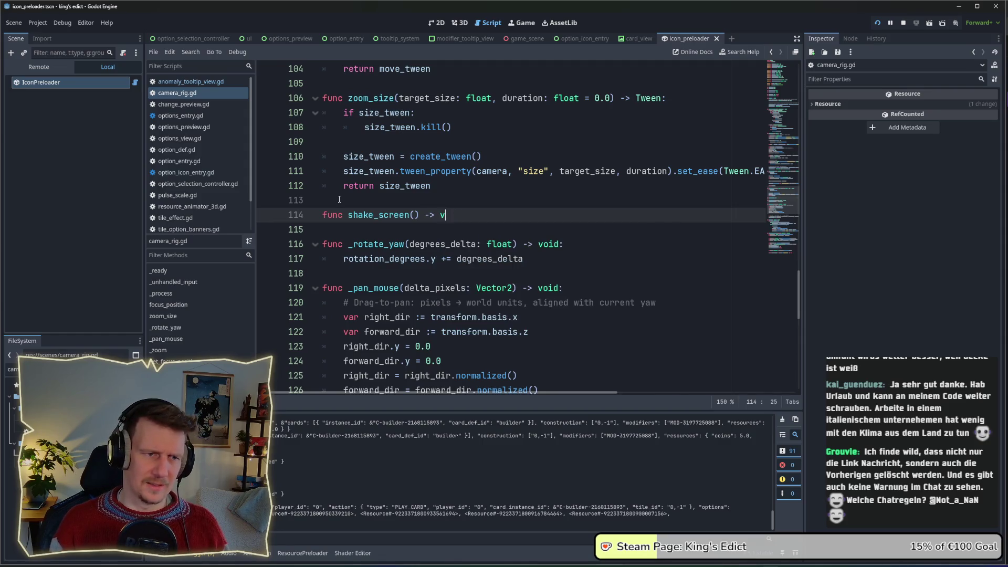
key(Return)
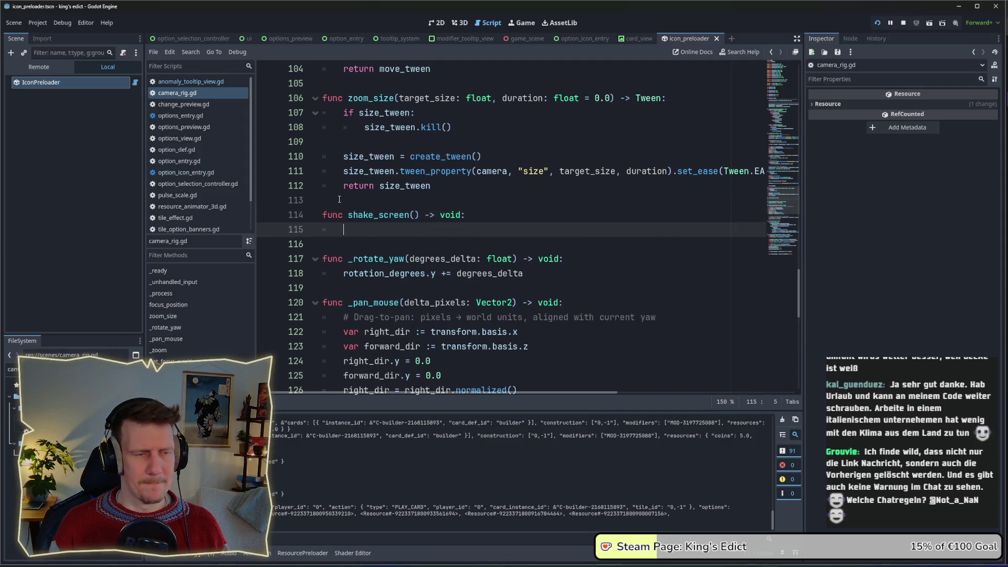
text(pass)
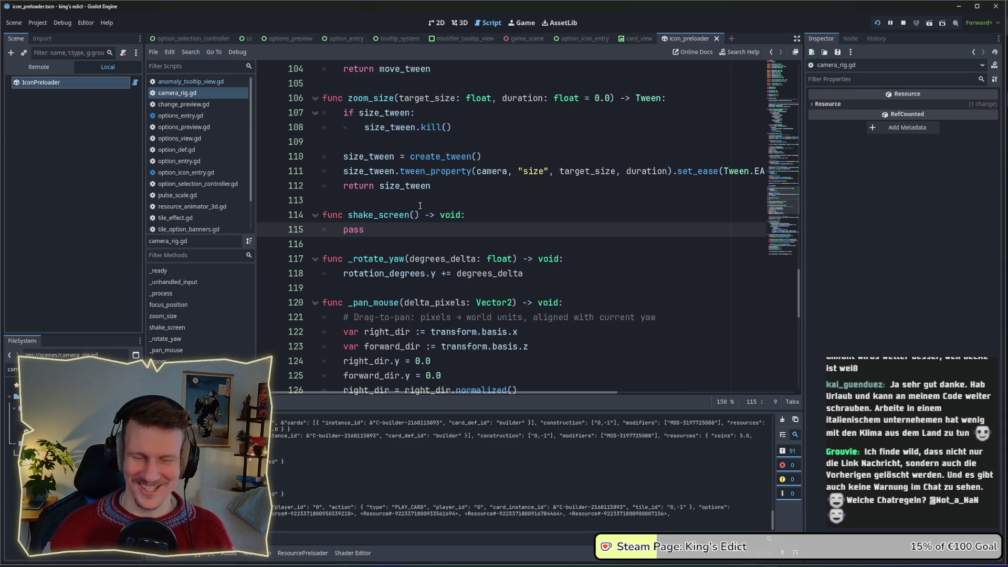
Step: Select the placeholder word pass inside shake_screen
double_click(375, 232)
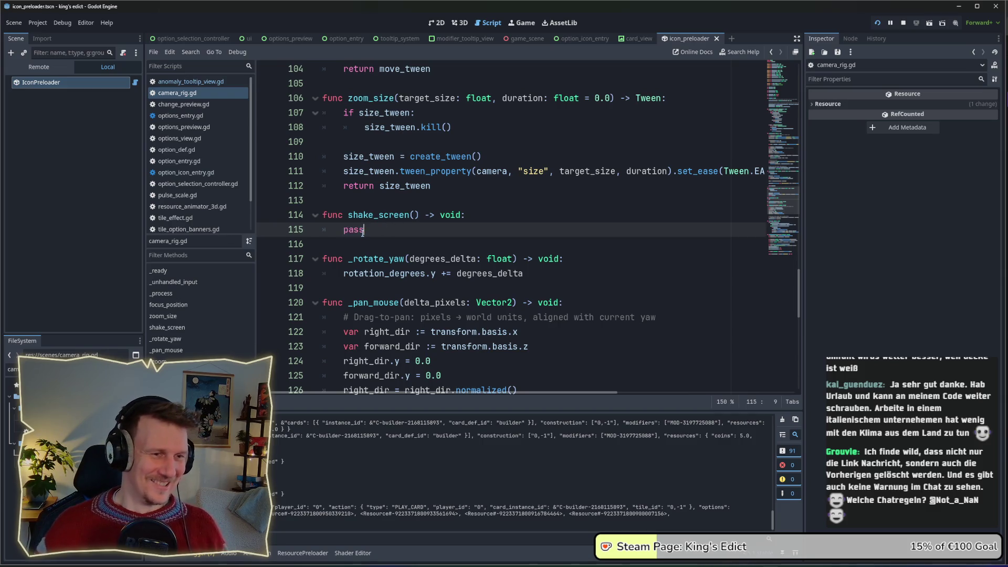
triple_click(362, 231)
double_click(362, 231)
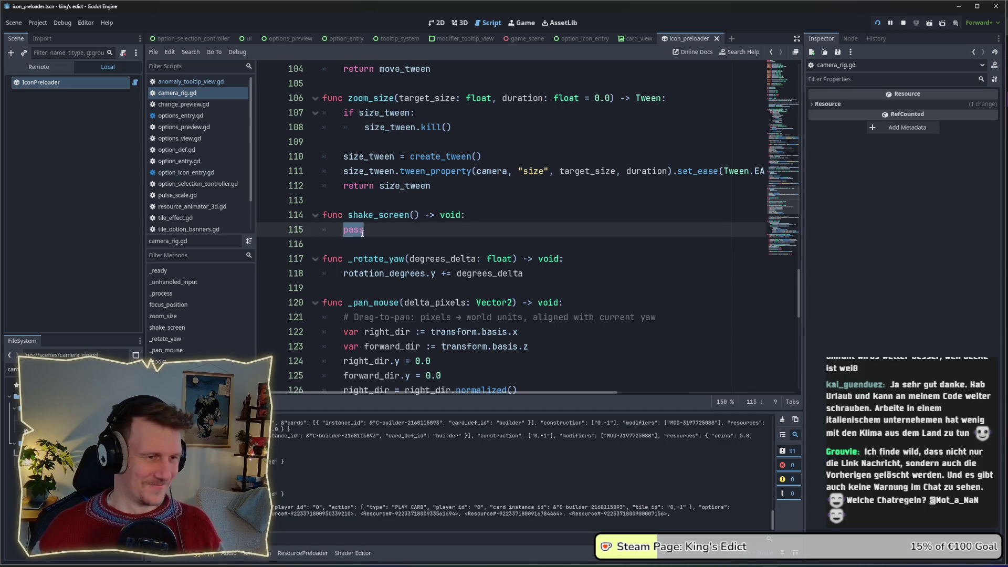
scroll(735, 263, up, 1)
Step: Open the game_scene tab and select CameraRig to show its exported settings, e.g. Pan Speed 8.0
mouse_move(800, 281)
mouse_down()
mouse_move(805, 124)
mouse_move(789, 200)
mouse_move(789, 269)
mouse_up()
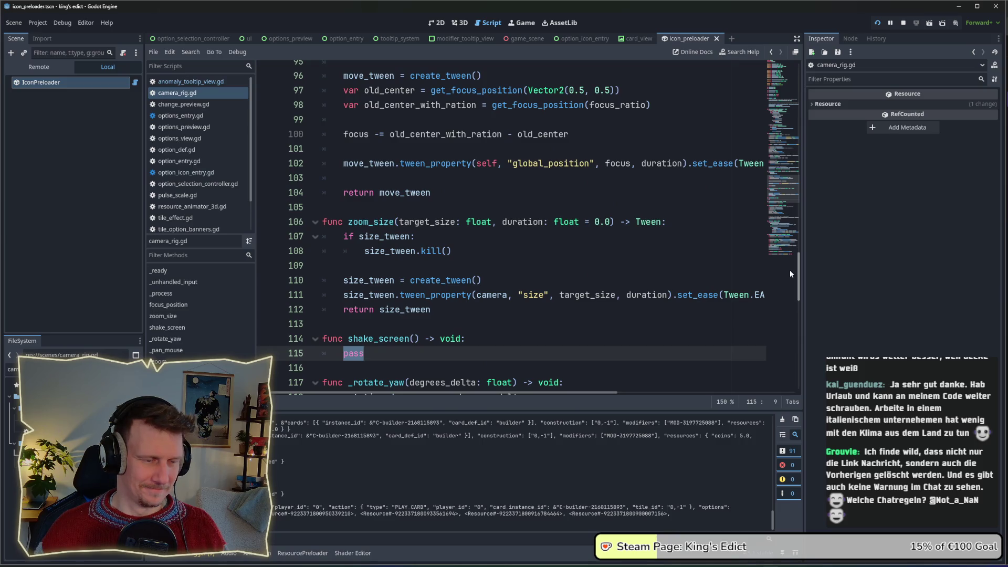
scroll(786, 272, down, 5)
click(383, 136)
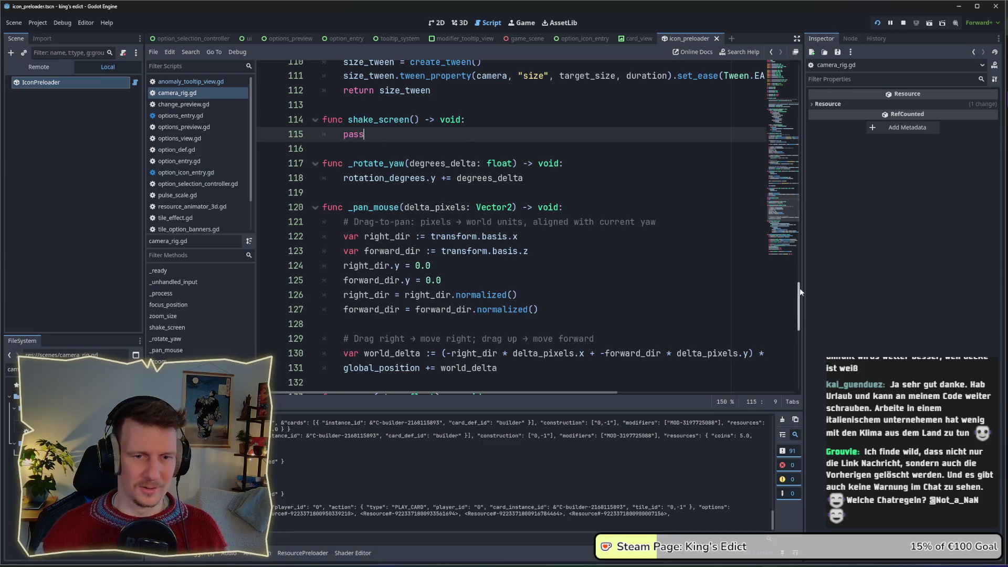
drag(800, 287, 796, 67)
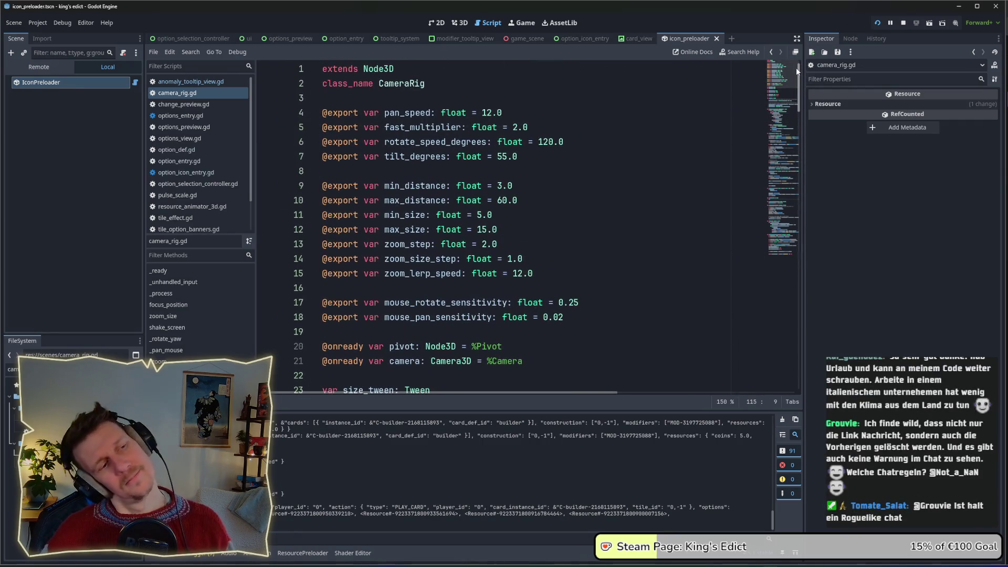
drag(796, 68, 803, 222)
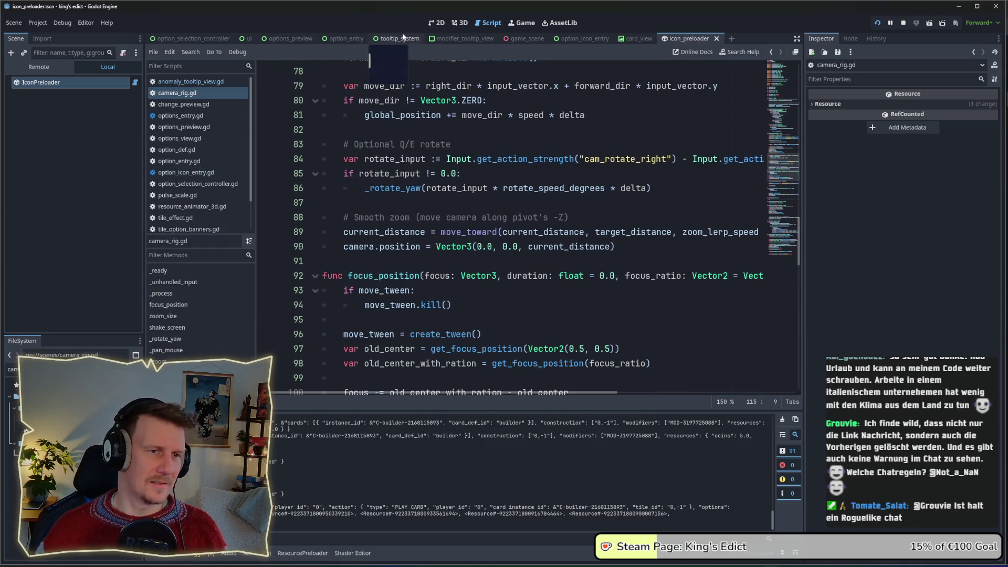
click(524, 40)
click(42, 94)
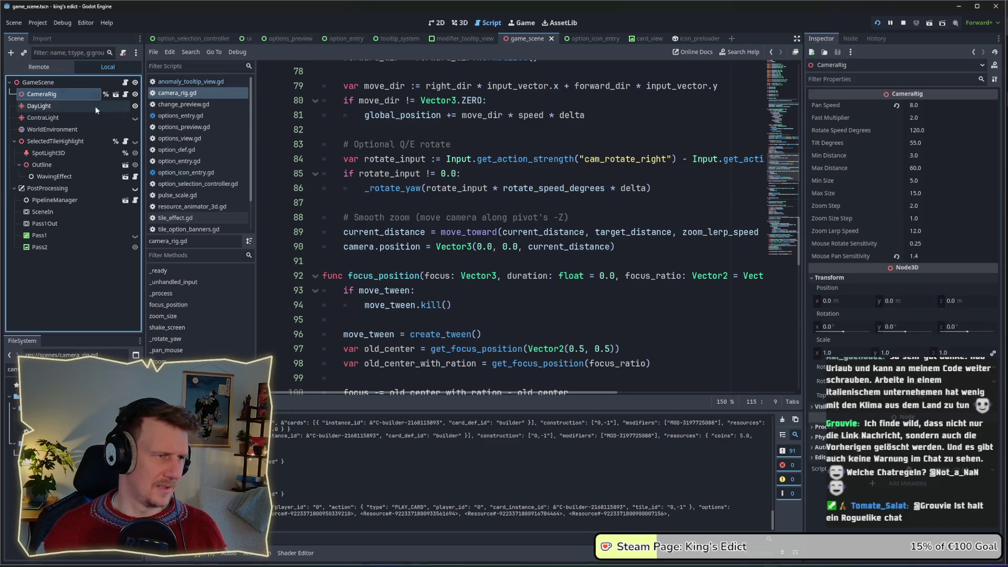
Step: Open game_scene.gd and look over its ai_controller variable declaration
click(125, 84)
scroll(387, 205, down, 1)
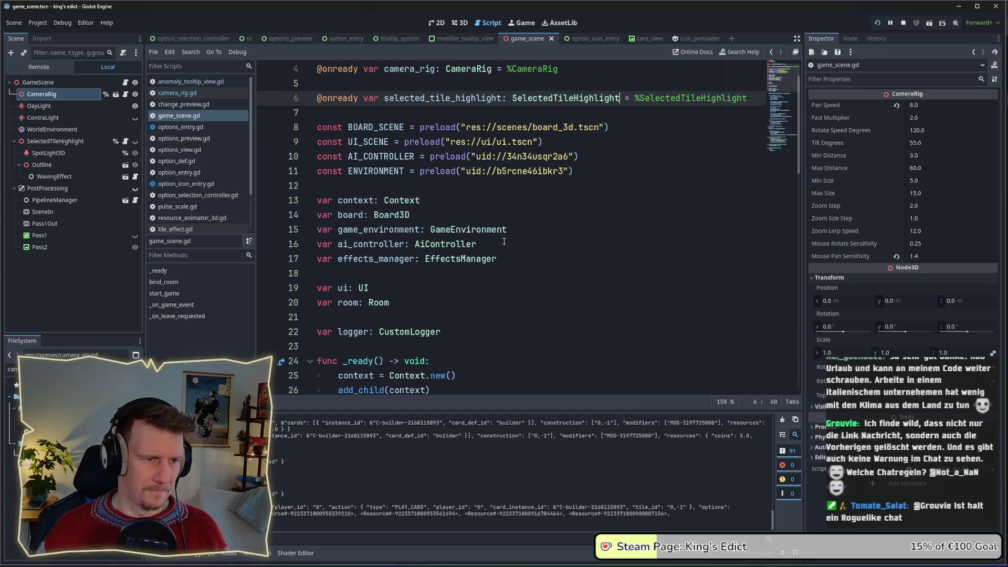
drag(501, 244, 317, 244)
scroll(468, 201, down, 2)
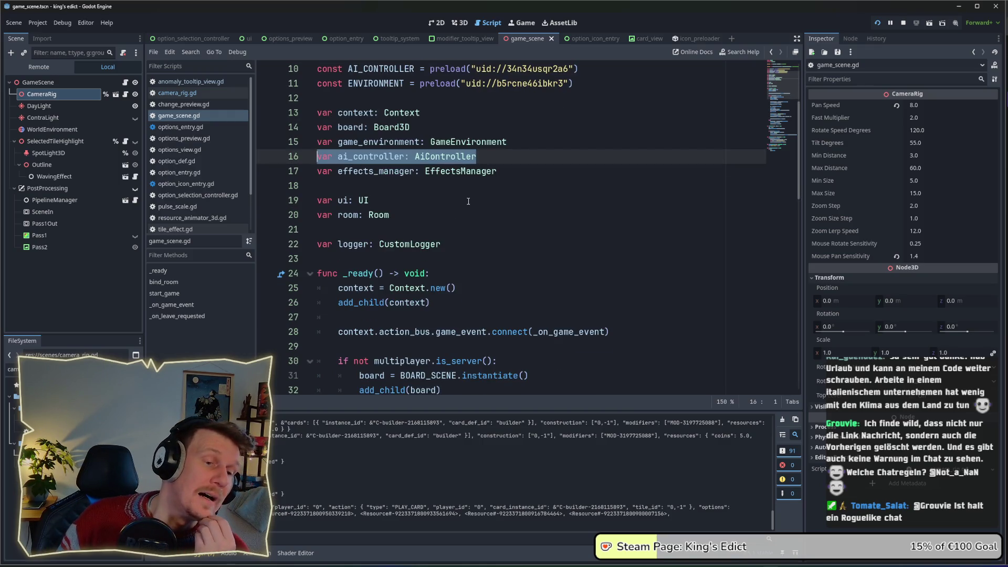
scroll(418, 158, up, 2)
scroll(418, 158, up, 2)
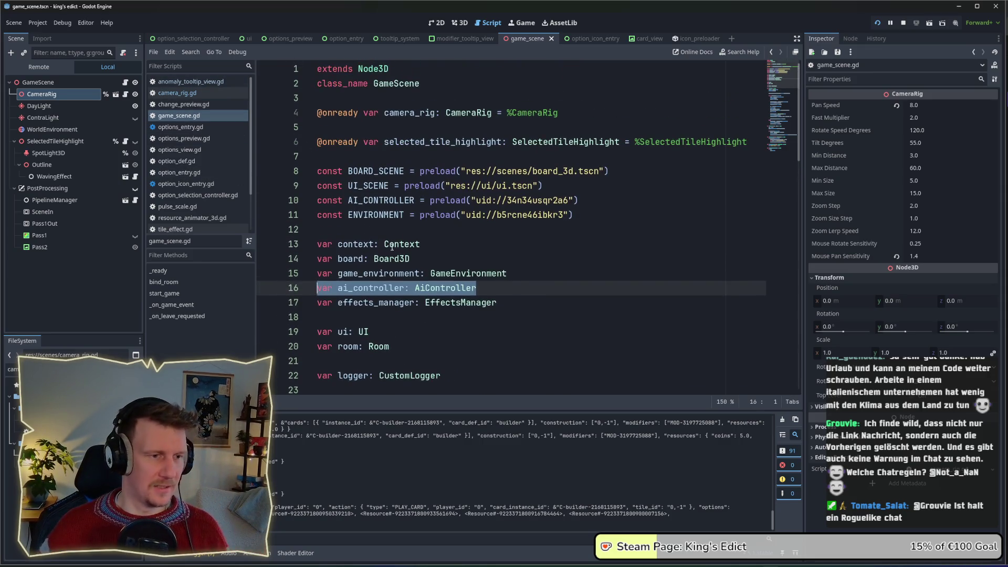
scroll(389, 234, down, 9)
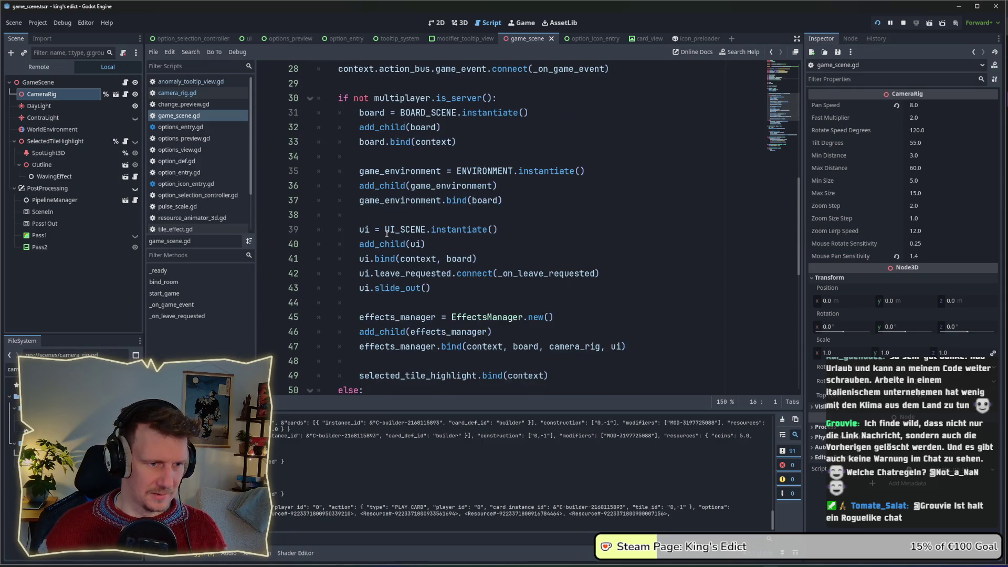
mouse_move(387, 234)
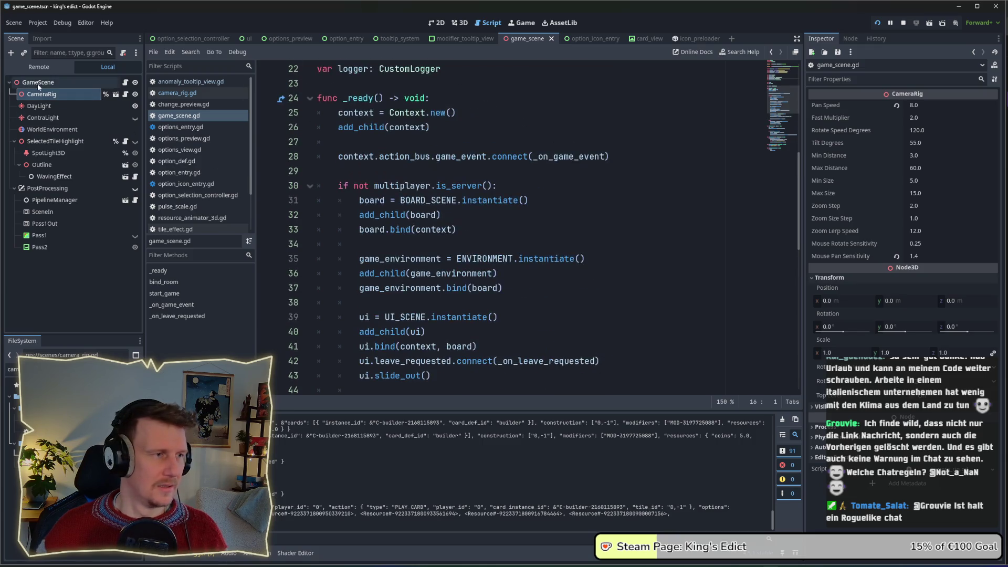
Step: Return to camera_rig.gd and scroll down to the shake_screen stub holding only pass
click(125, 94)
scroll(797, 156, up, 12)
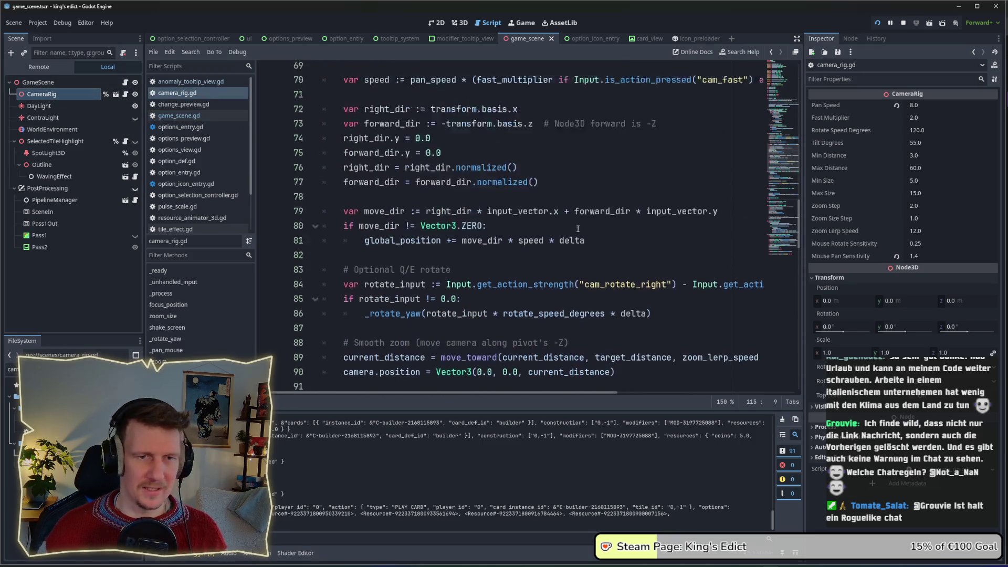
mouse_move(797, 156)
mouse_down()
mouse_move(796, 132)
mouse_move(798, 183)
mouse_up()
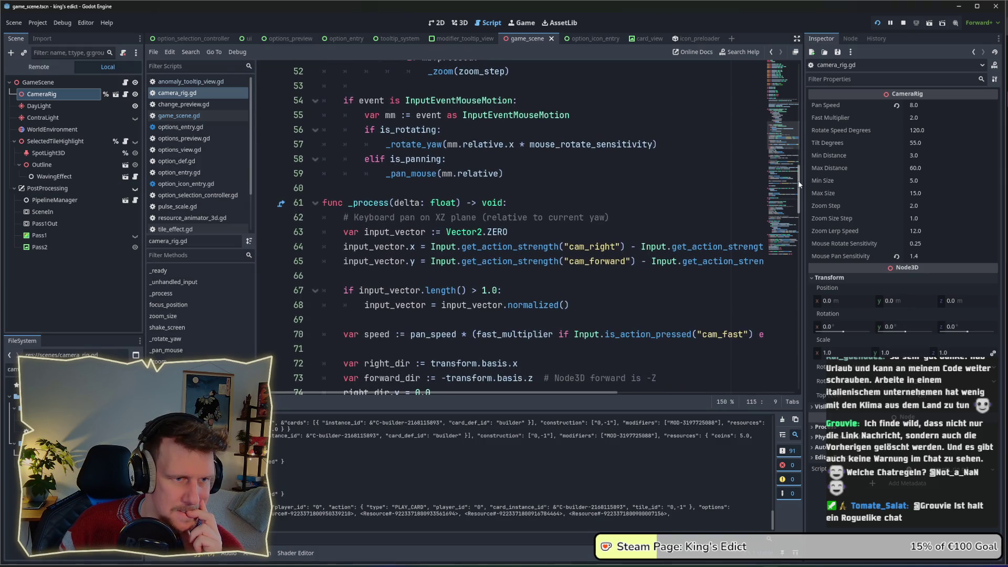
drag(798, 183, 798, 227)
scroll(278, 87, up, 5)
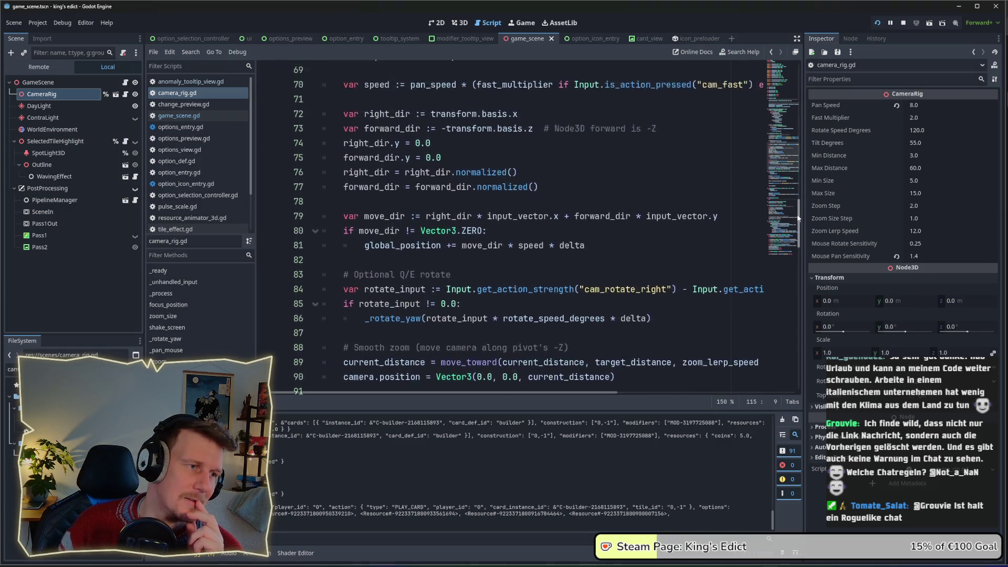
click(212, 116)
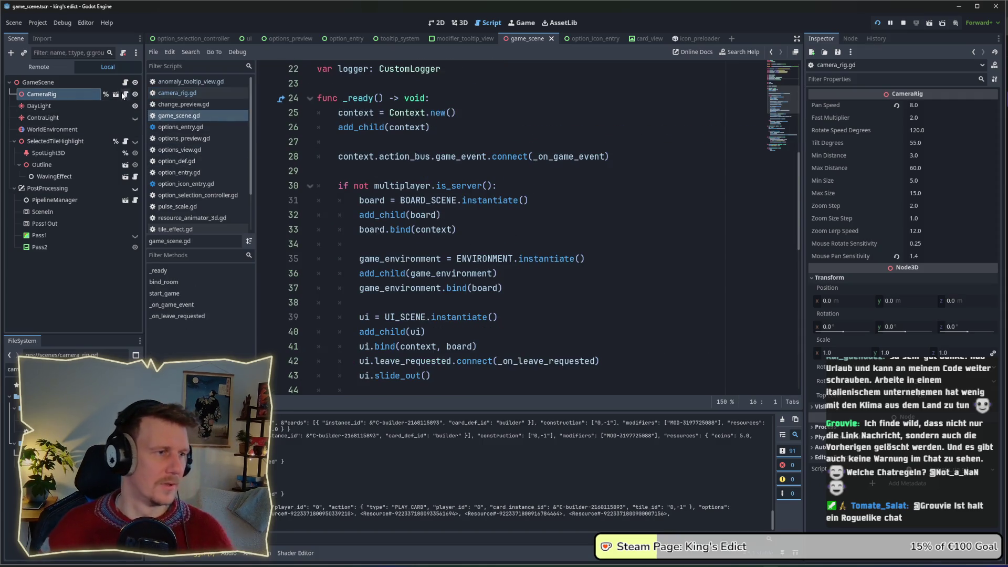
click(177, 93)
scroll(400, 245, down, 5)
scroll(400, 245, down, 8)
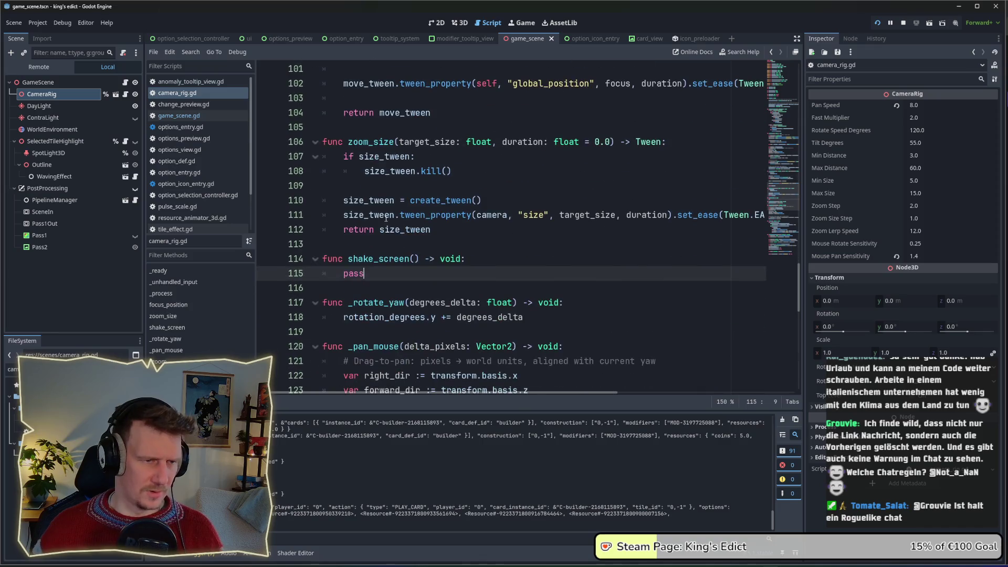
Step: Search the project for zoom_size and open its call in camera_zoom_effect.gd
double_click(368, 146)
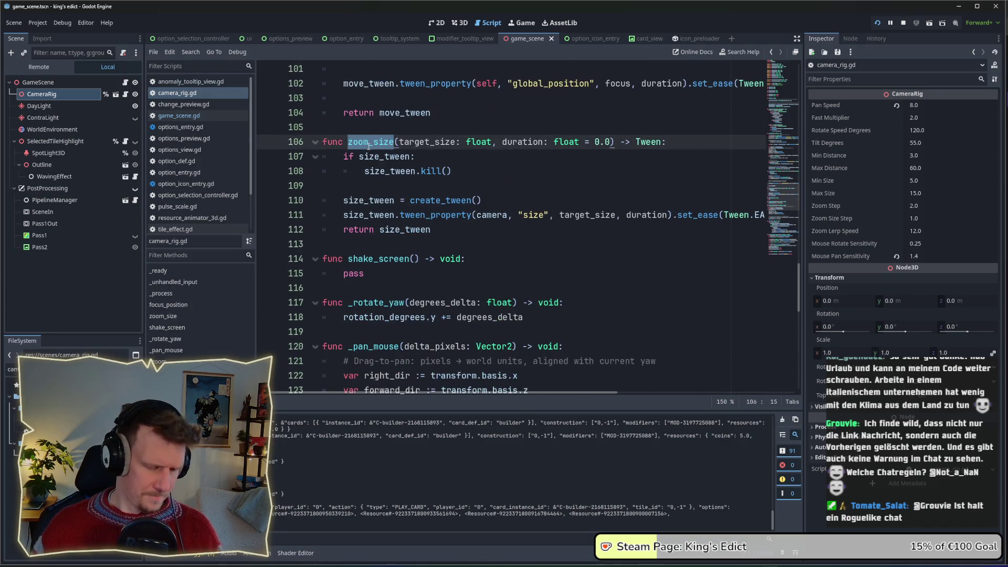
key(ctrl+shift+f)
click(713, 335)
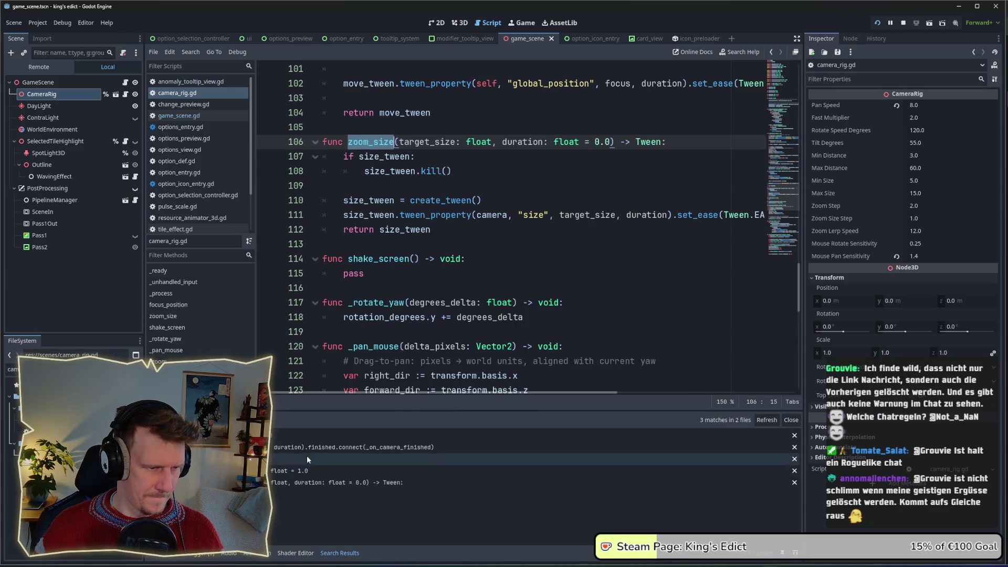
click(307, 449)
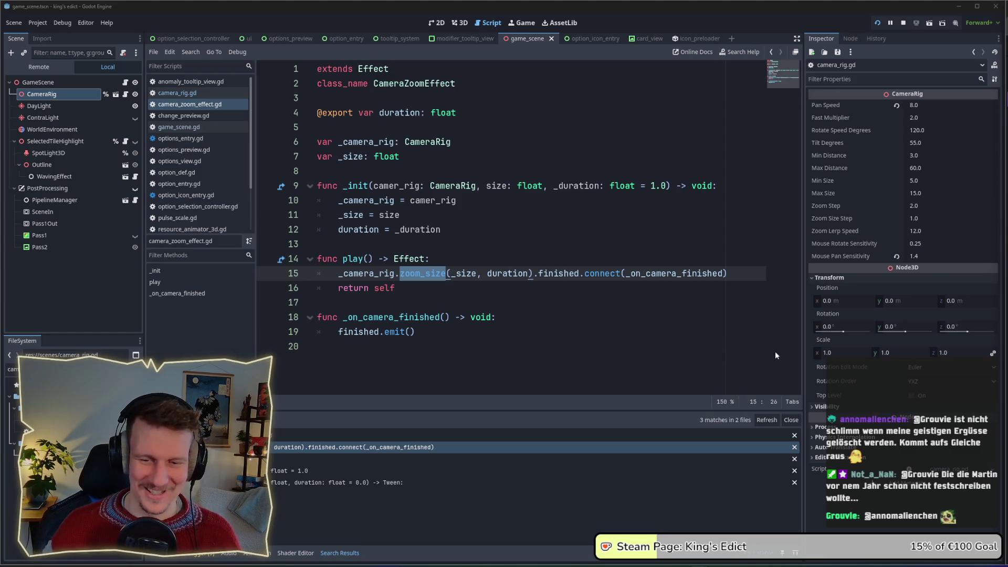
click(539, 289)
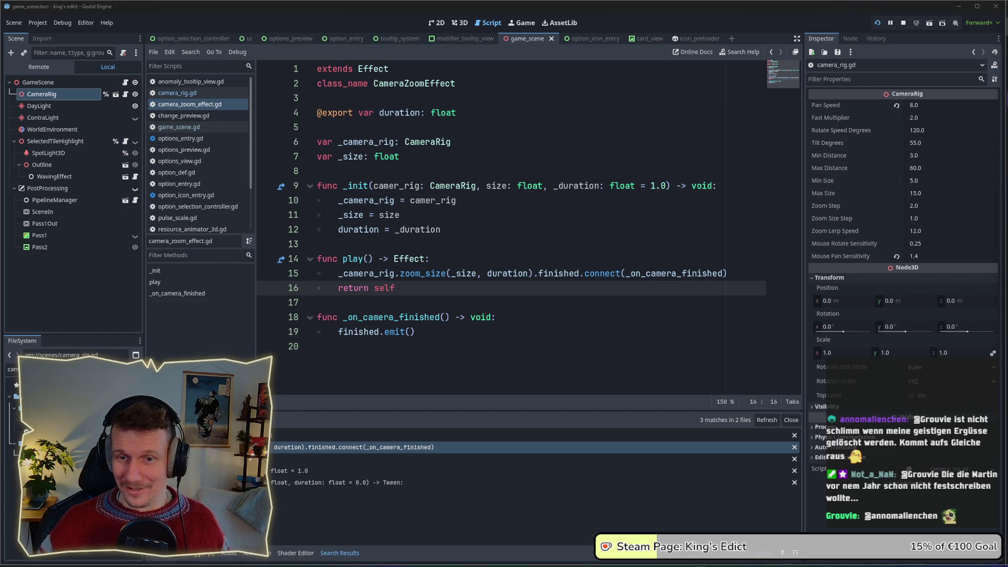
Step: Filter the project files for 'effe' and open effects_manager.gd in the script editor
click(483, 298)
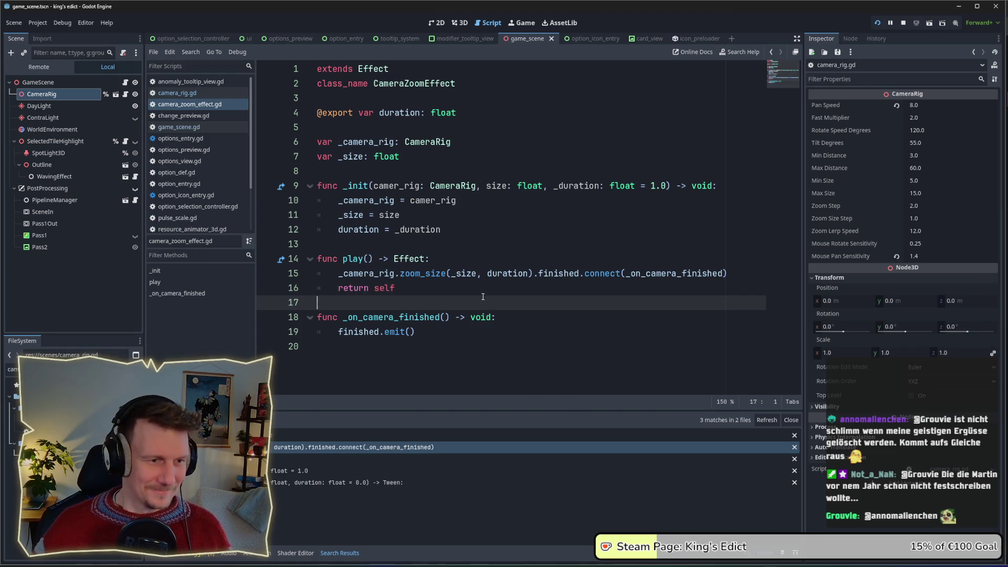
click(473, 292)
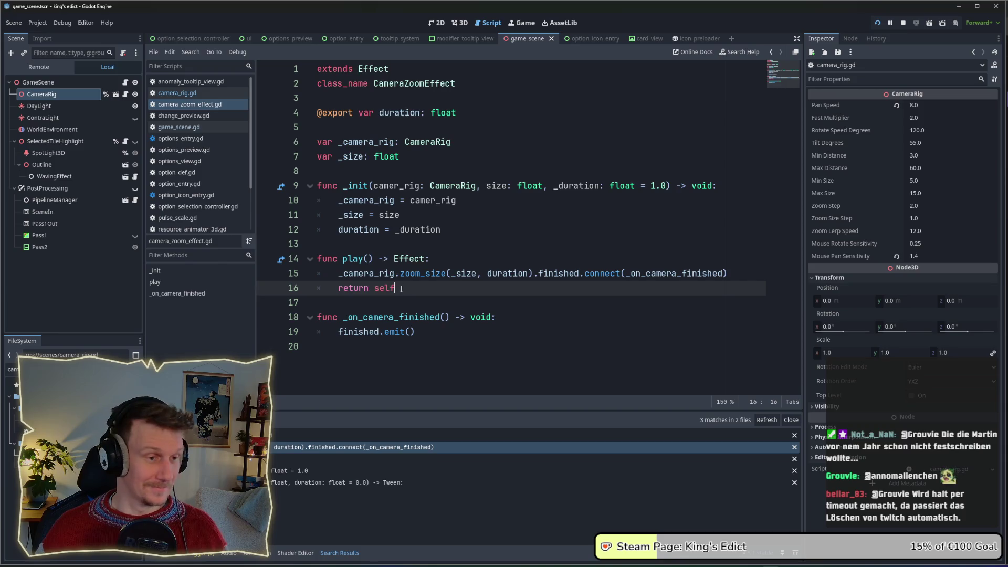
double_click(415, 83)
key(ctrl+a)
text(effe)
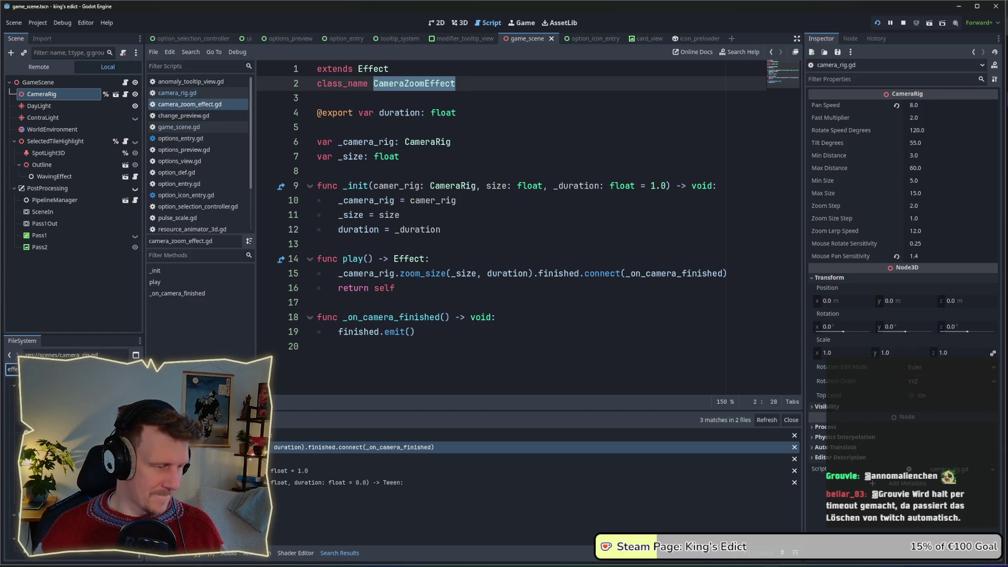
key(Down)
key(Return)
click(407, 209)
Step: Review the play_effect connection and focus_tile effect block, placing the caret after player.play()
scroll(475, 254, down, 1)
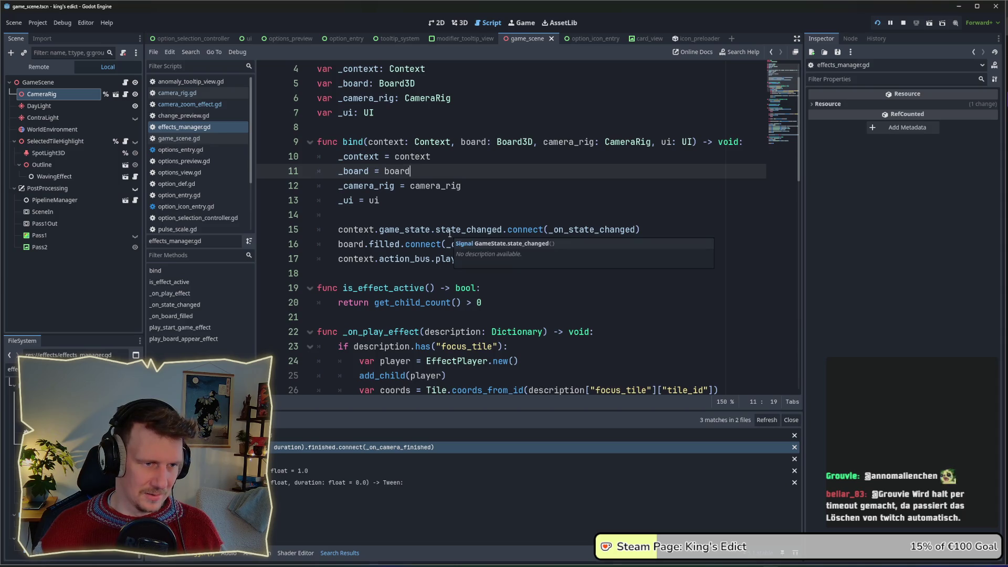
mouse_move(337, 258)
mouse_down()
mouse_move(621, 259)
mouse_move(337, 260)
mouse_up()
click(643, 261)
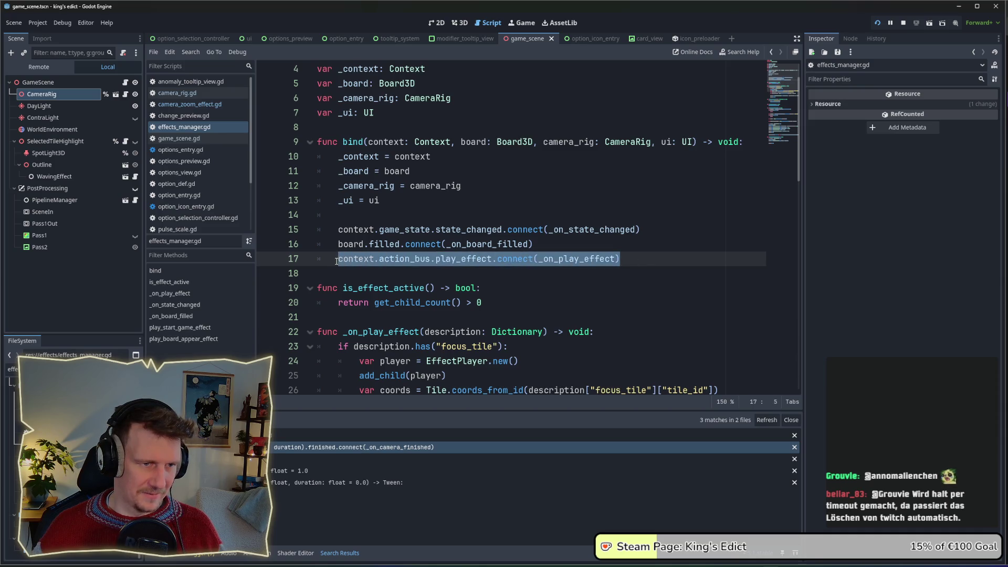
double_click(483, 259)
scroll(483, 259, down, 5)
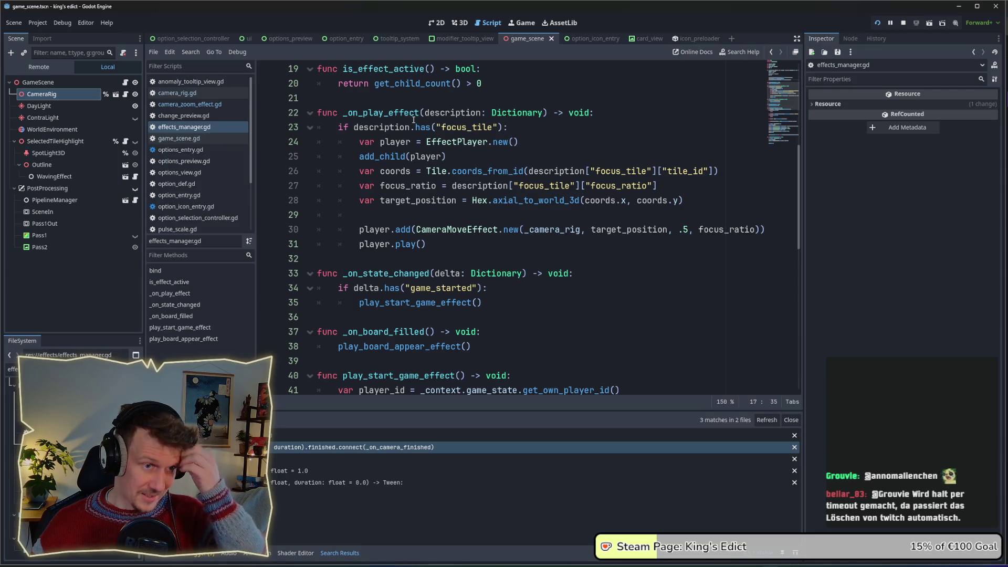
scroll(422, 134, up, 1)
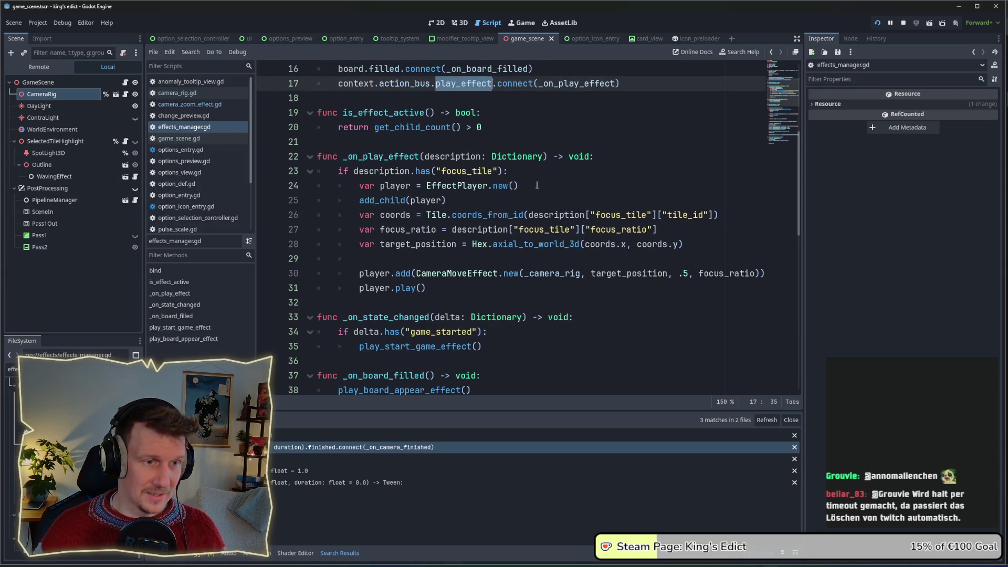
drag(506, 173, 404, 172)
click(399, 230)
mouse_move(467, 273)
mouse_down()
mouse_move(393, 254)
mouse_move(337, 171)
mouse_up()
click(393, 258)
click(467, 273)
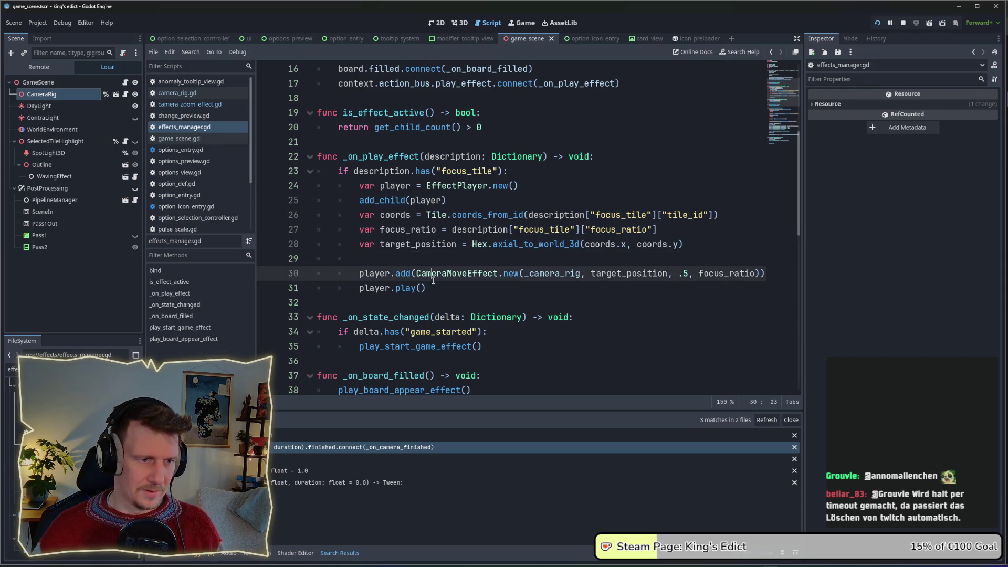
click(433, 281)
Step: Add an if description.has("screen_shake") branch containing pass below player.play()
key(Return)
key(BackSpace)
text(if)
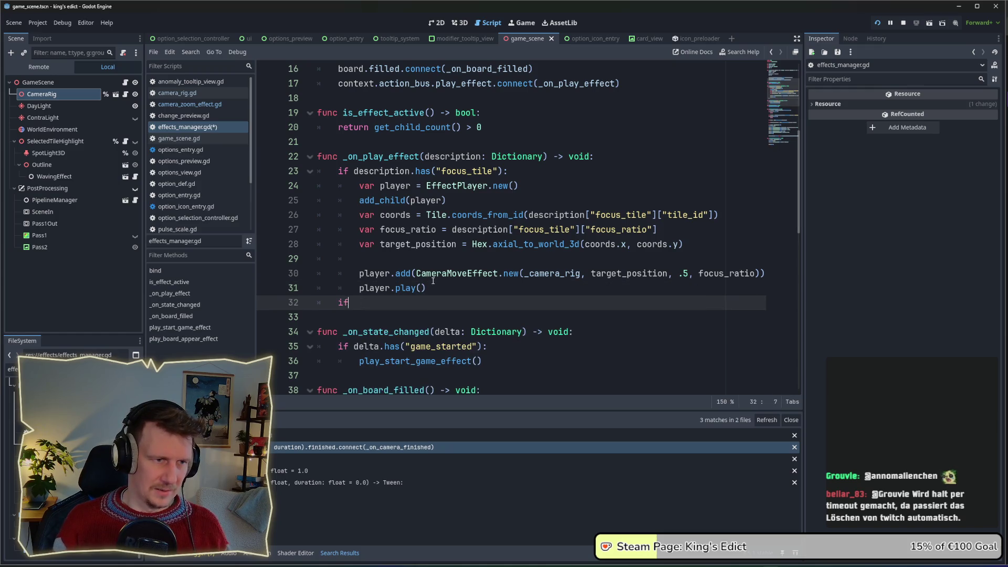
text( desct)
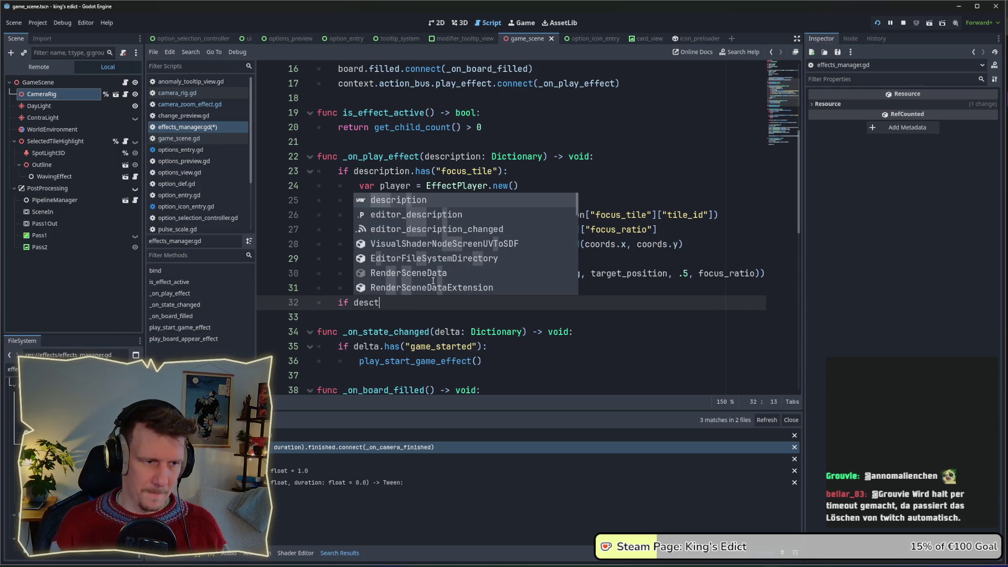
key(BackSpace)
text(ripoti)
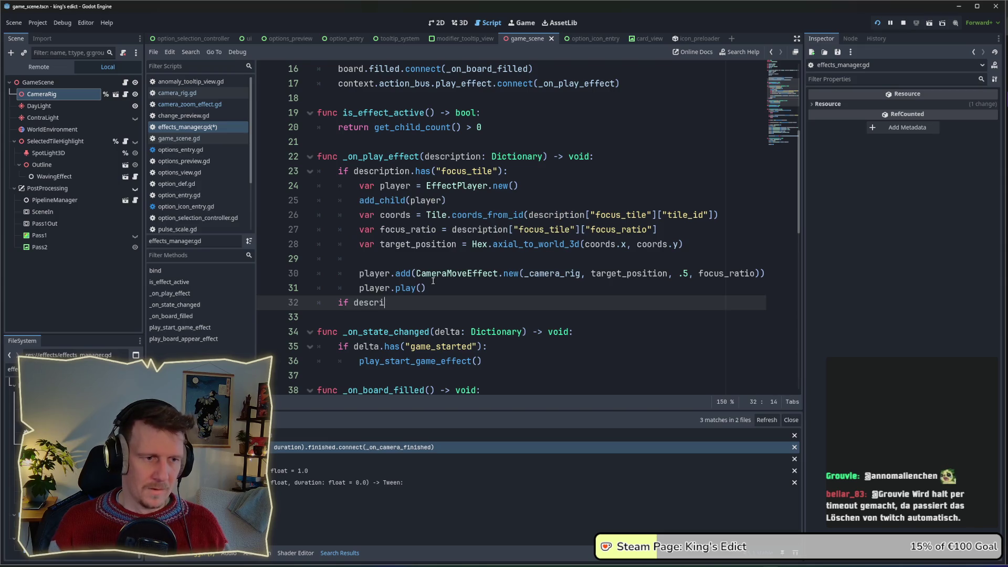
key(BackSpace)
key(BackSpace)
key(BackSpace)
text(tion)
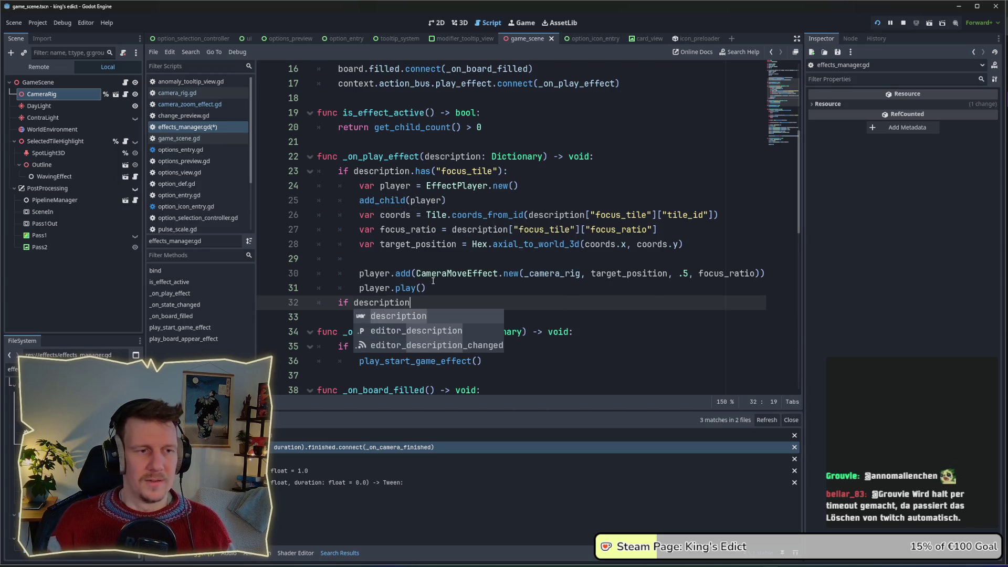
text(.has)
key(Return)
text(")
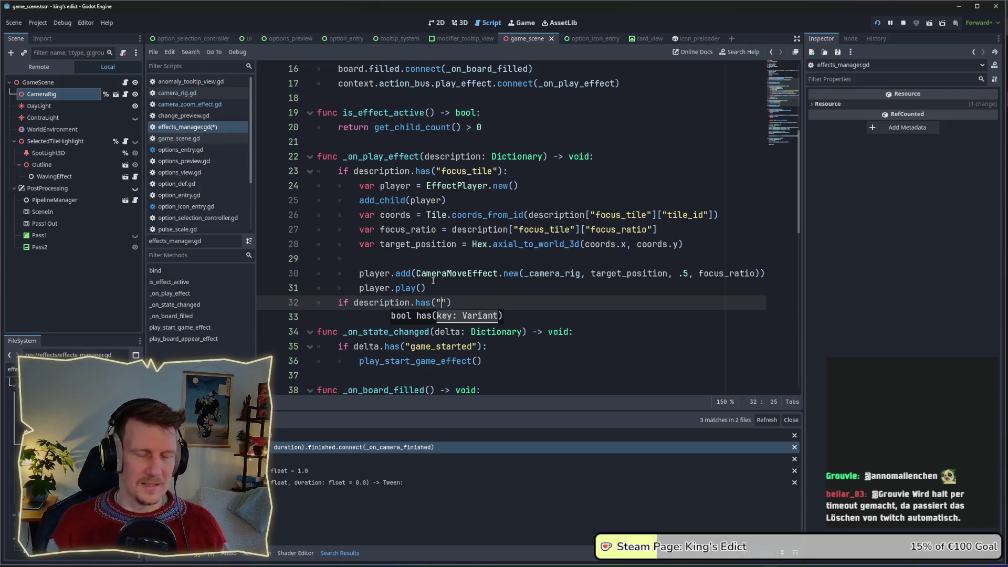
text(screen_s)
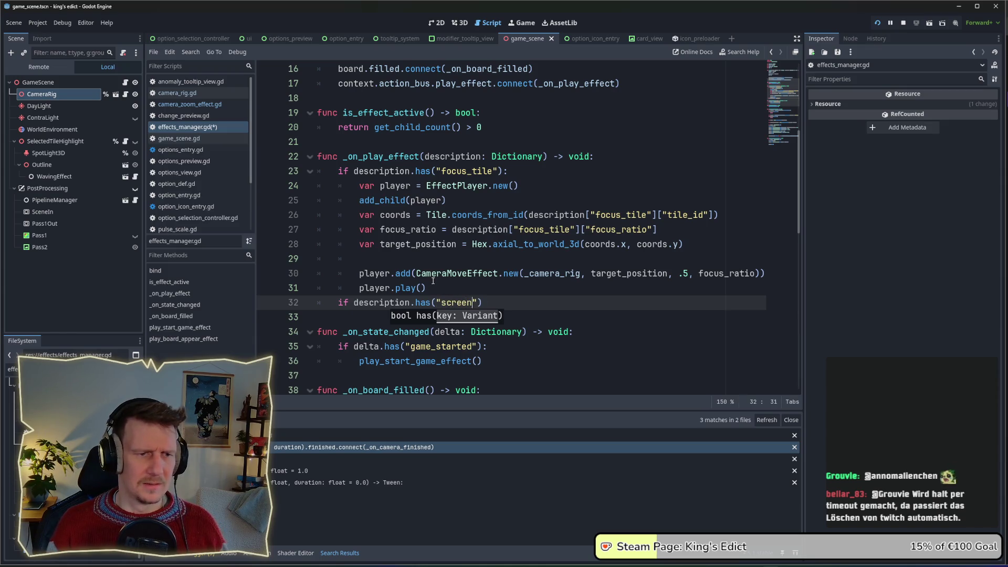
text(hade"))
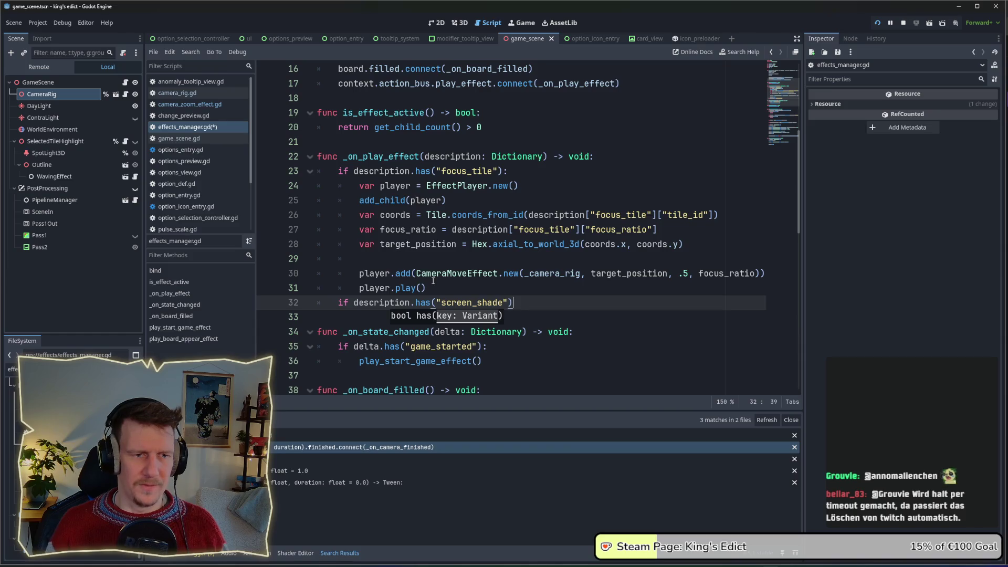
key(Left)
key(BackSpace)
text(k)
key(End)
key(Return)
text(pass)
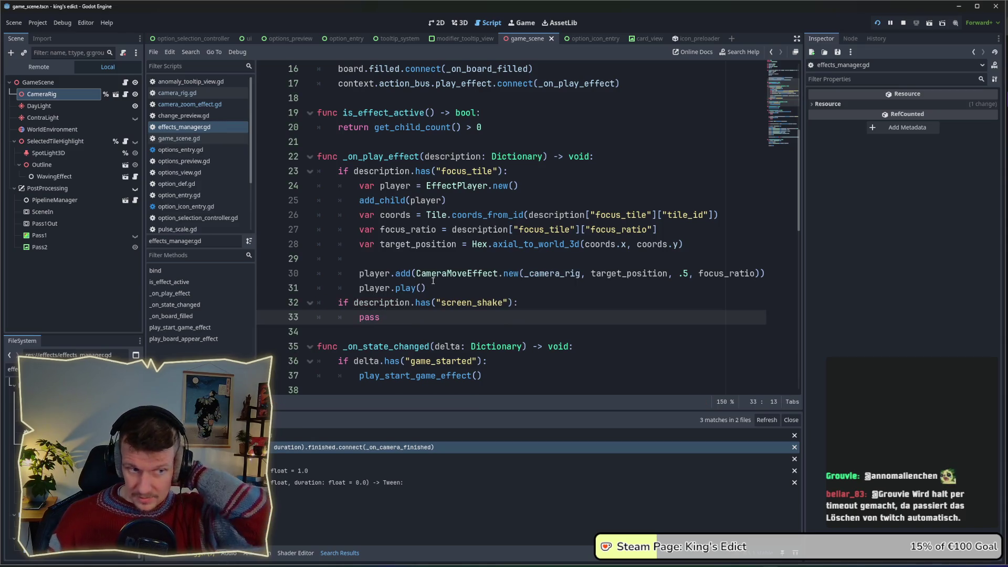
Step: Duplicate camera_move_effect.gd in the effects folder as screen_shake_effect.gd
click(46, 546)
right_click(46, 545)
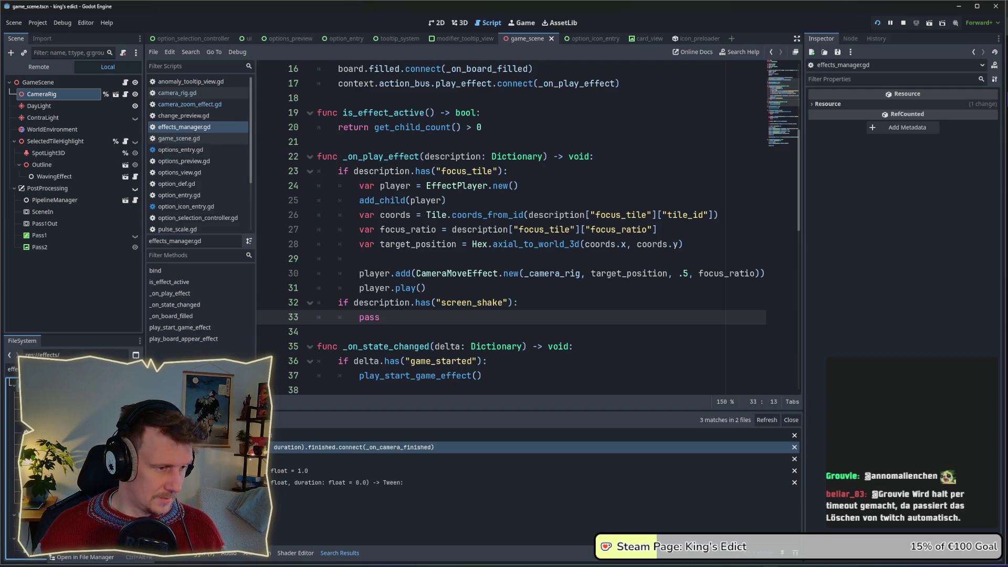
click(81, 557)
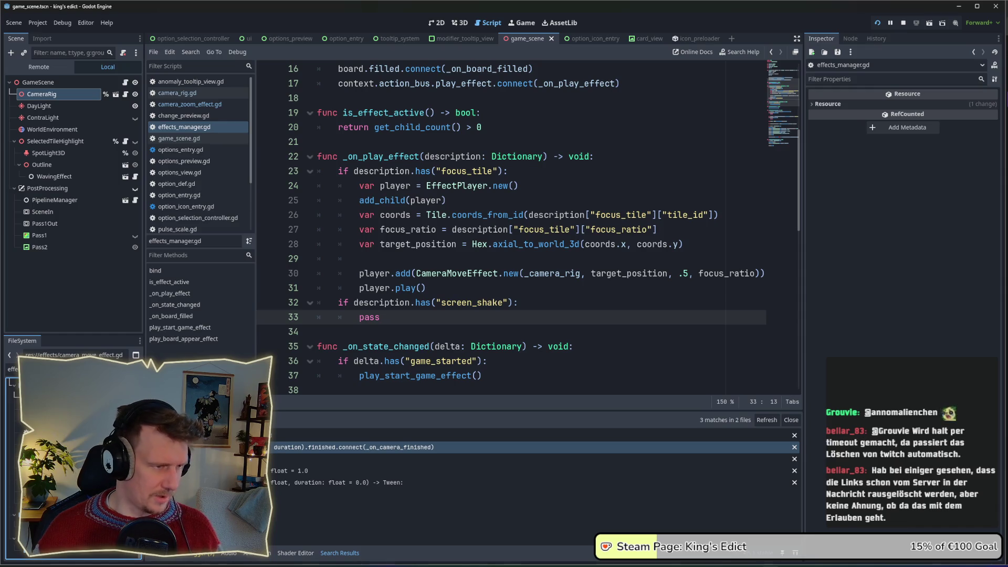
key(ctrl+d)
key(Home)
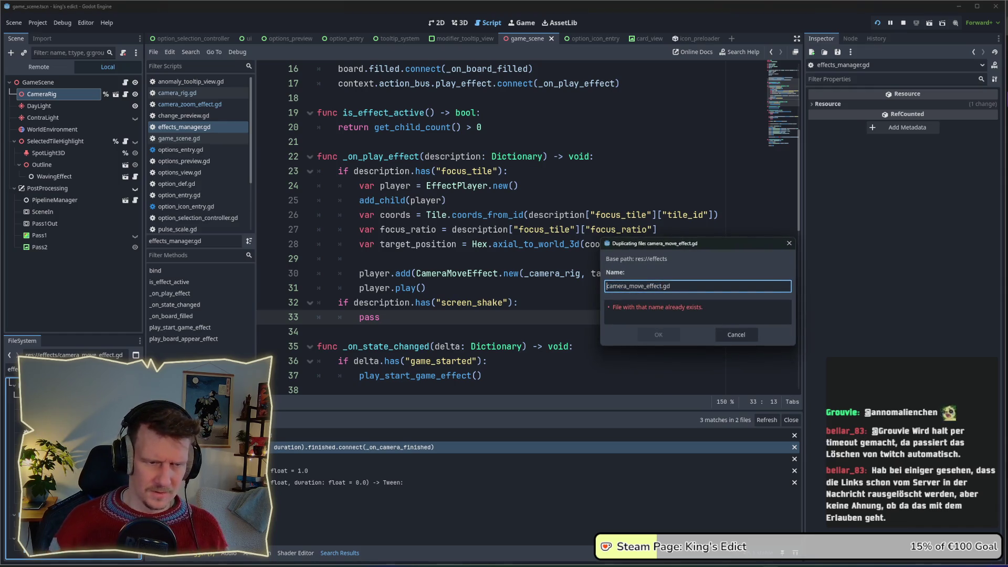
key(Right)
key(Right)
key(Right)
key(Delete)
key(Delete)
key(Delete)
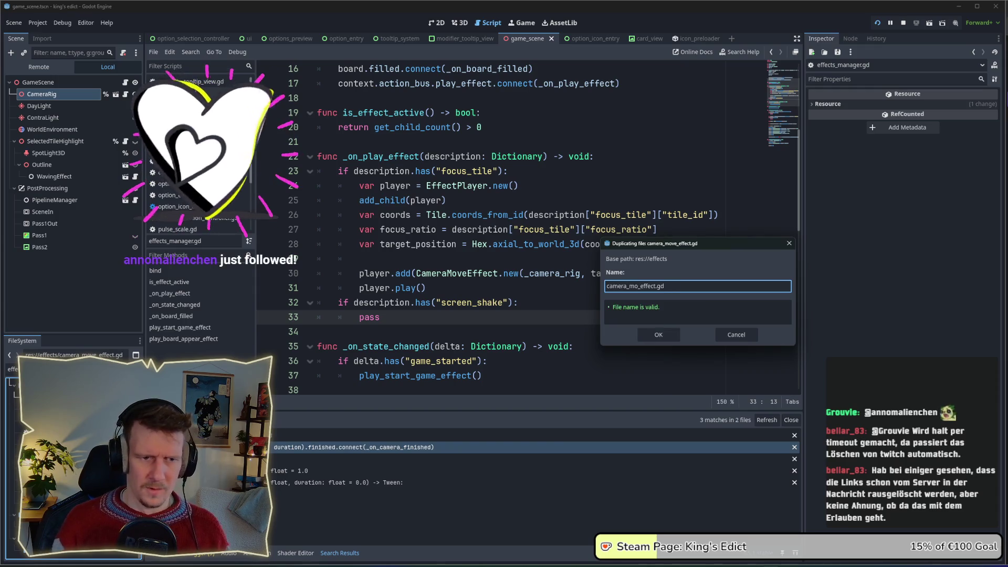
key(BackSpace)
key(BackSpace)
key(BackSpace)
text(screen)
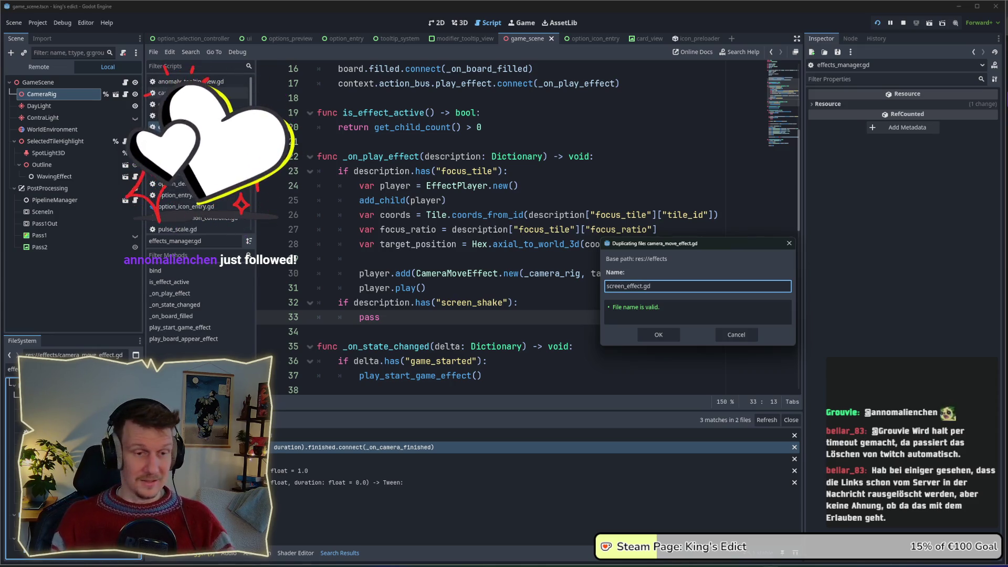
text(_)
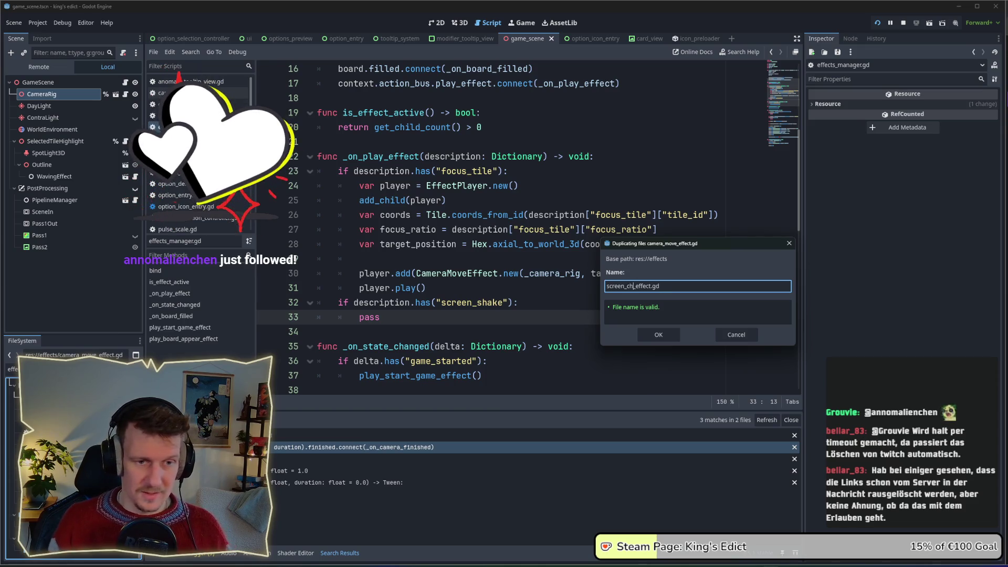
text(shake)
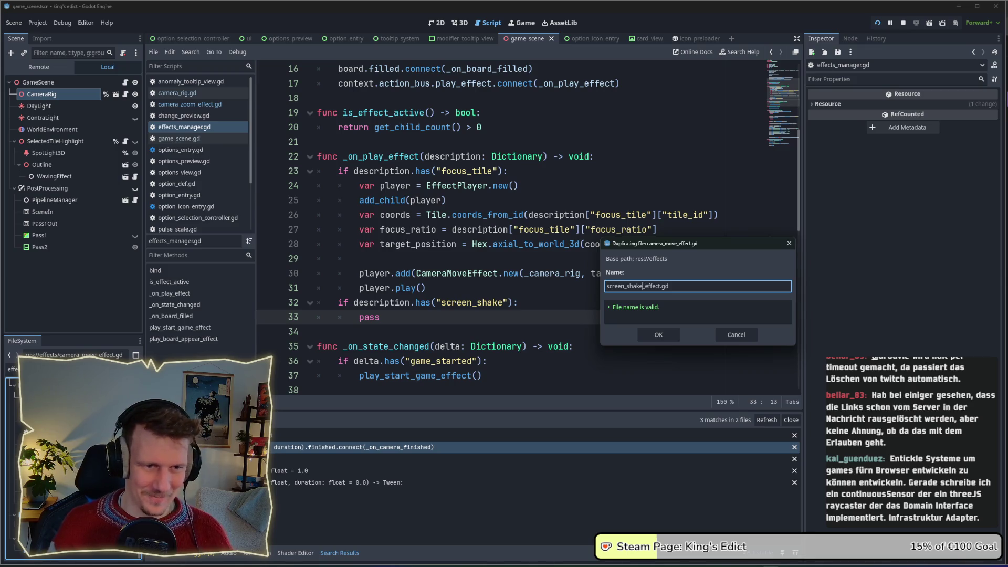
key(Return)
key(Return)
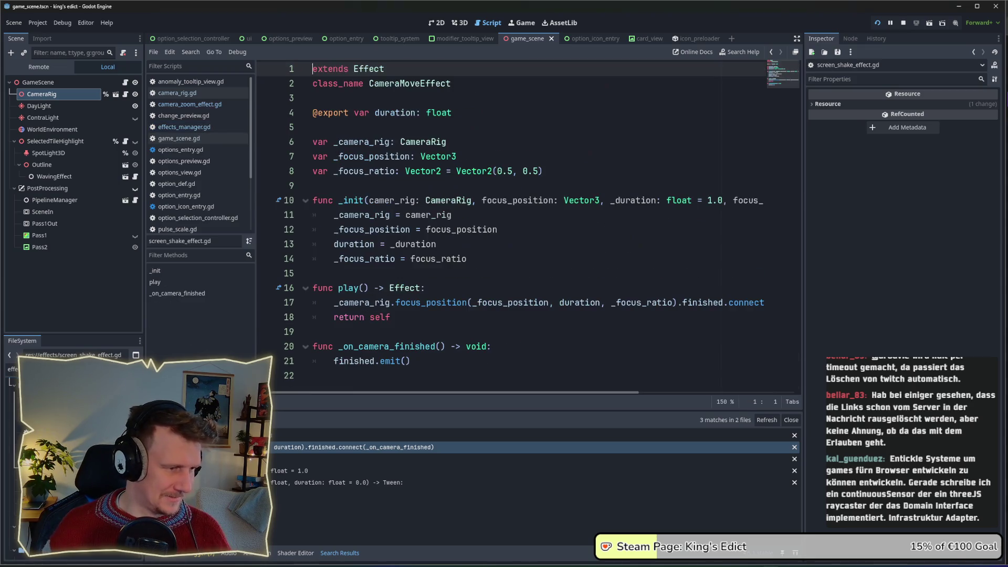
Step: Delete the focus position and focus ratio variables and trim _init to the camera rig parameter
click(457, 156)
key(shift+Home)
key(BackSpace)
drag(547, 171, 471, 174)
key(shift+Home)
key(BackSpace)
key(BackSpace)
key(BackSpace)
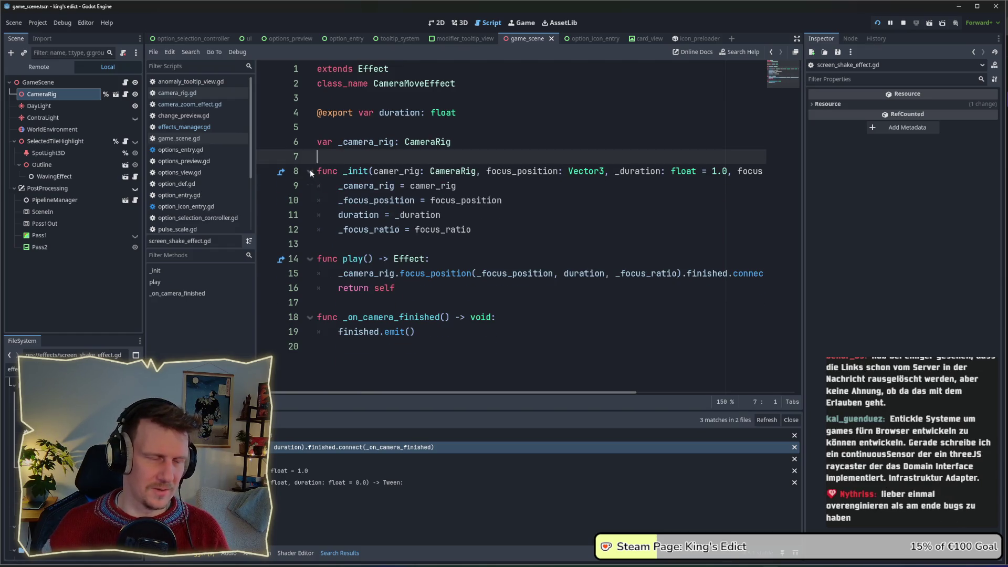
click(520, 185)
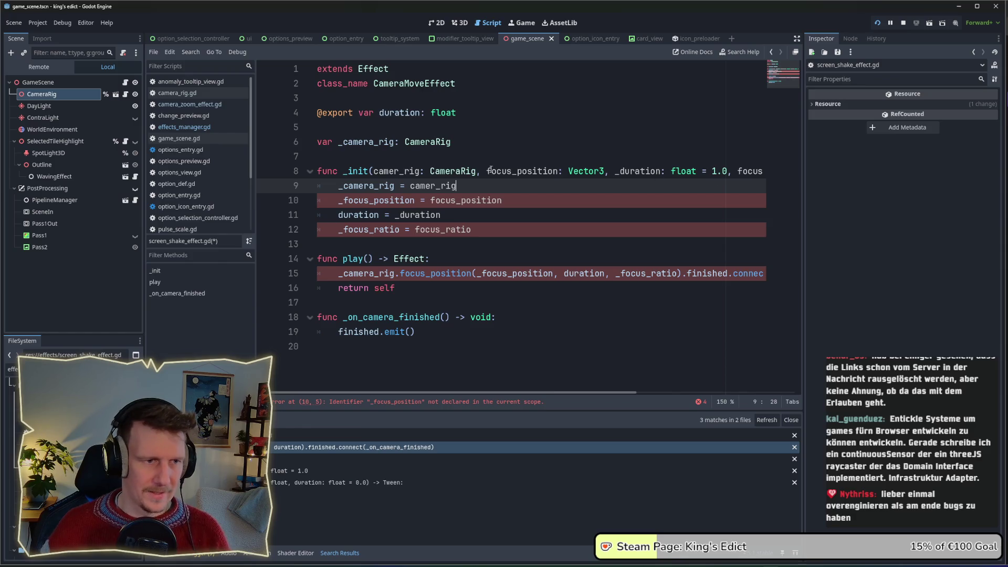
mouse_move(483, 171)
mouse_down()
mouse_move(766, 172)
mouse_move(684, 172)
mouse_move(714, 172)
mouse_up()
key(ctrl+v)
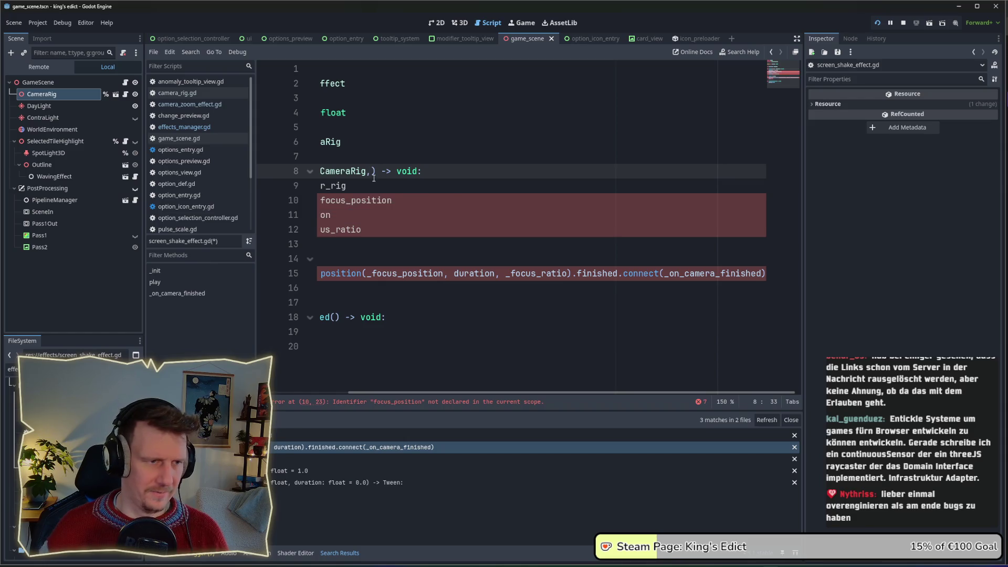
drag(495, 392, 419, 392)
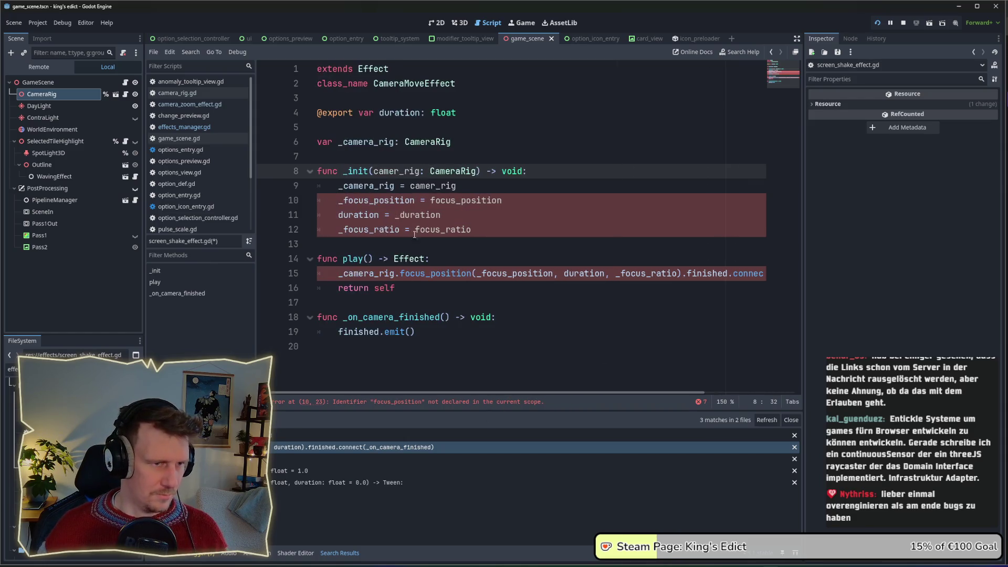
drag(495, 226, 317, 200)
key(BackSpace)
key(BackSpace)
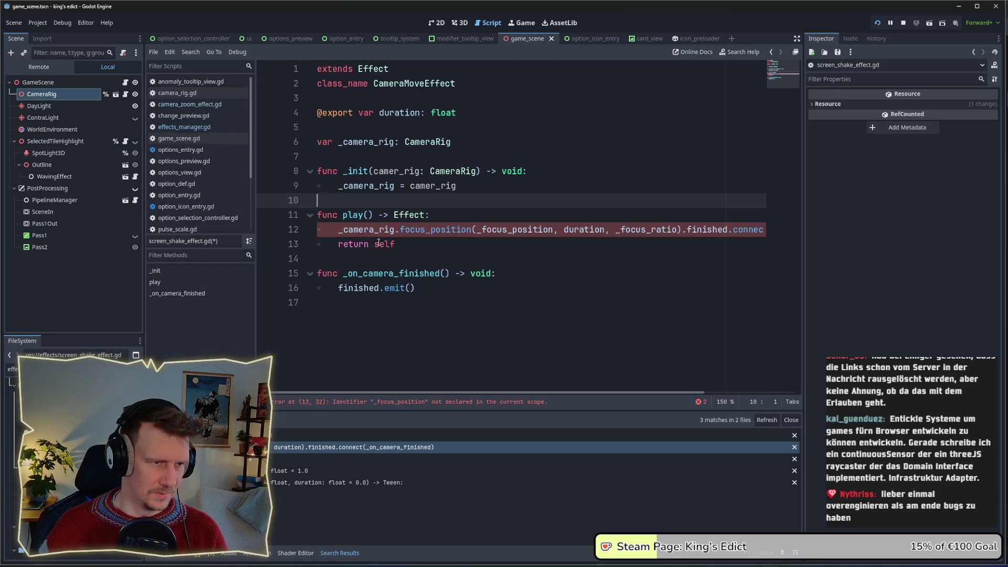
Step: In play(), replace the focus_position(...) call with a no-argument shake_screen() call
click(422, 250)
double_click(446, 231)
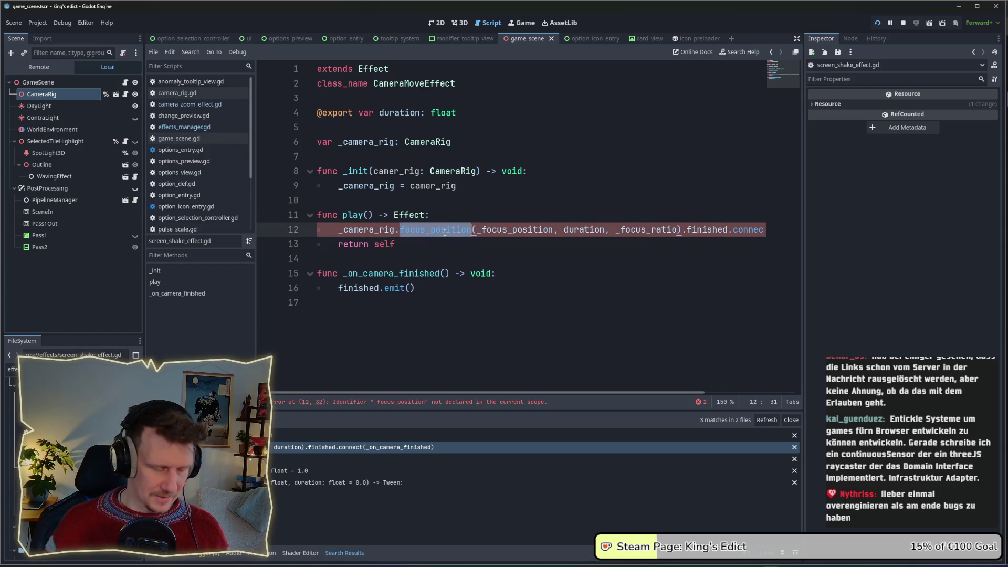
text(scre)
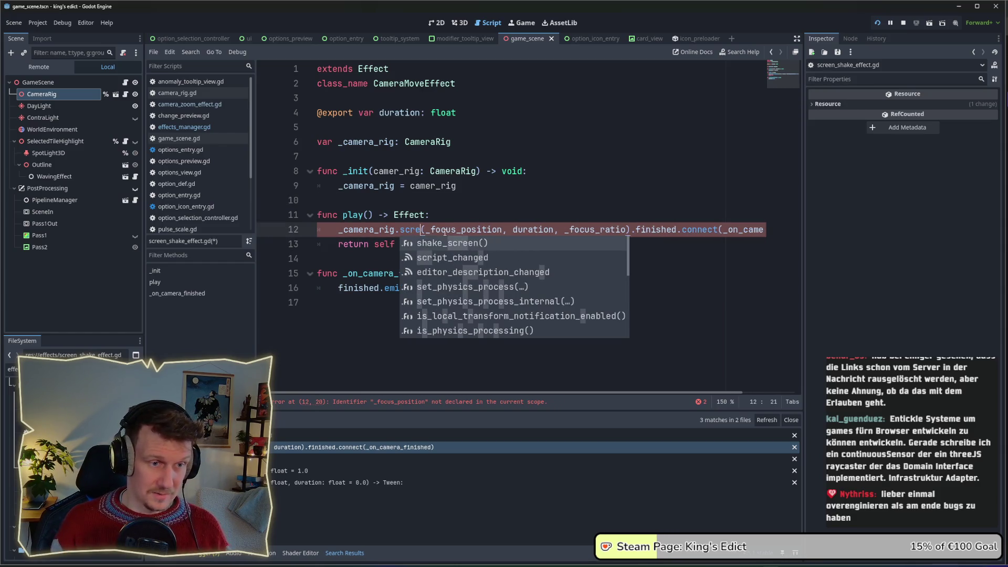
key(BackSpace)
key(BackSpace)
key(BackSpace)
text(sha)
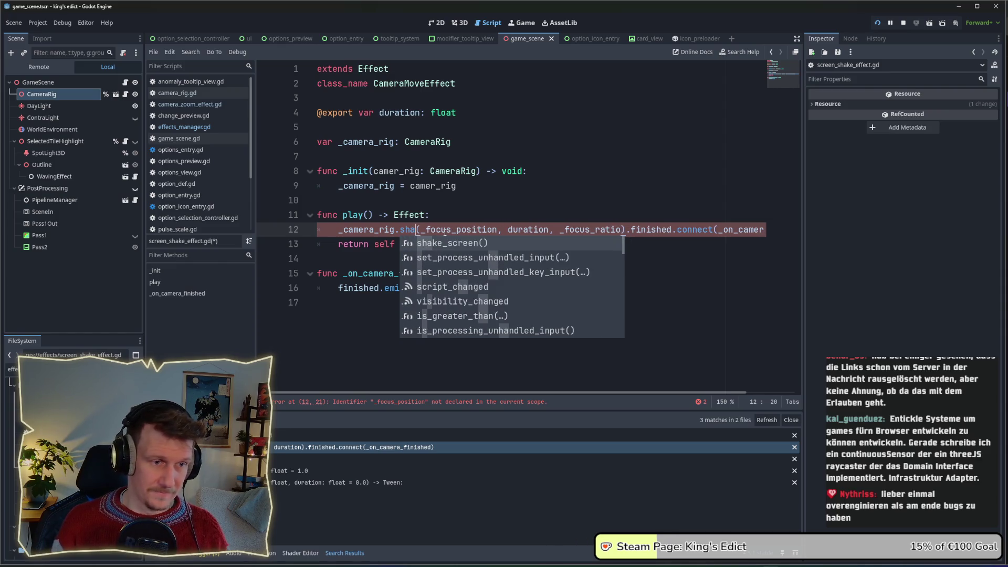
key(Return)
mouse_move(466, 229)
mouse_down()
mouse_move(759, 231)
mouse_move(665, 230)
mouse_up()
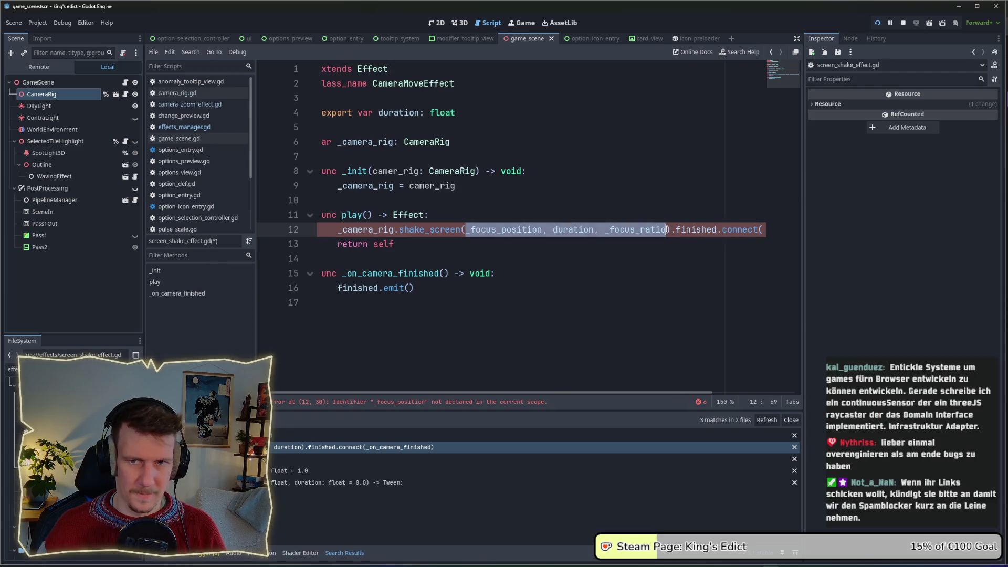
key(BackSpace)
drag(474, 231, 671, 232)
key(Down)
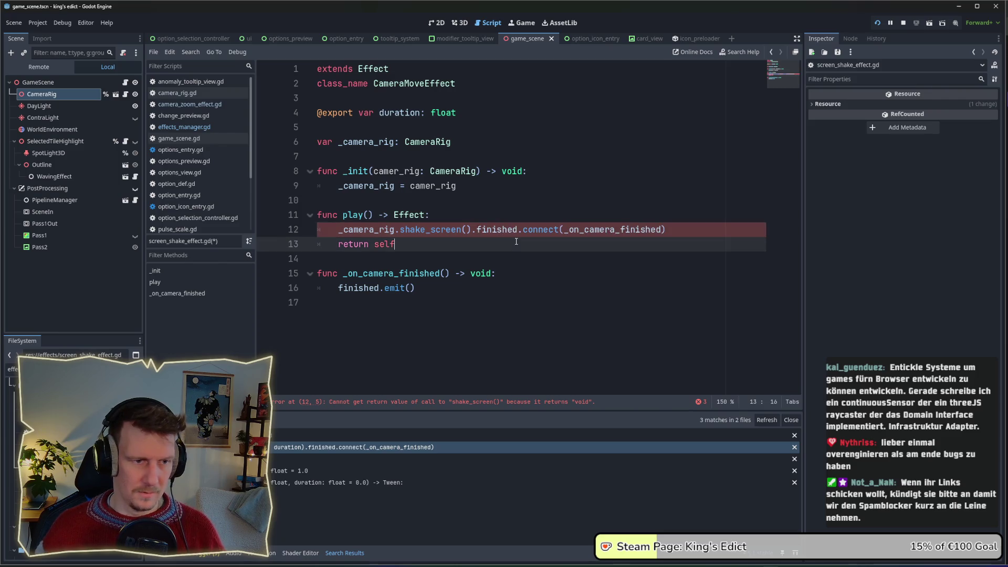
ctrl+click(455, 231)
Step: Make shake_screen() return a Tween created with create_tween(), returning tween, and save
double_click(447, 232)
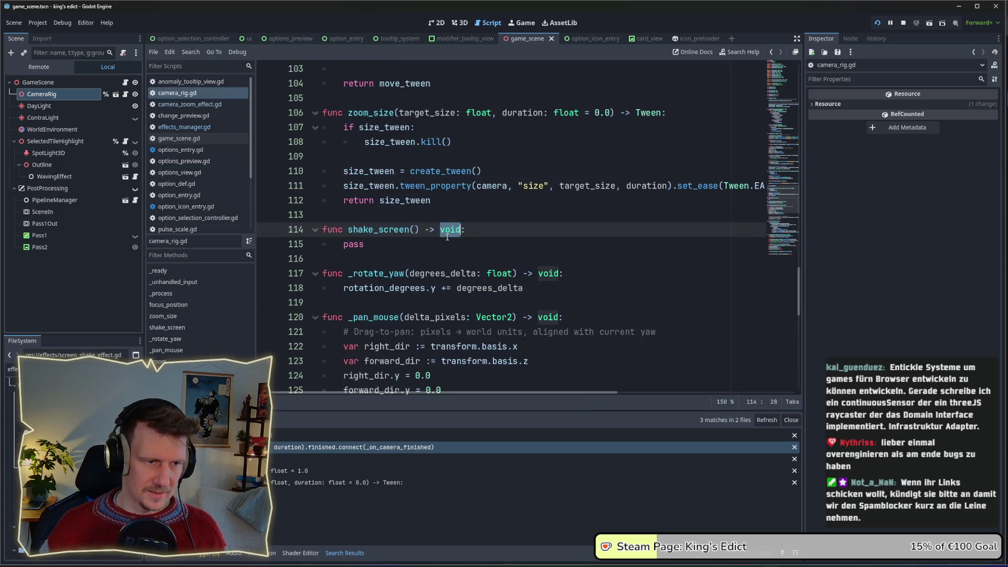
text(Tween)
key(Escape)
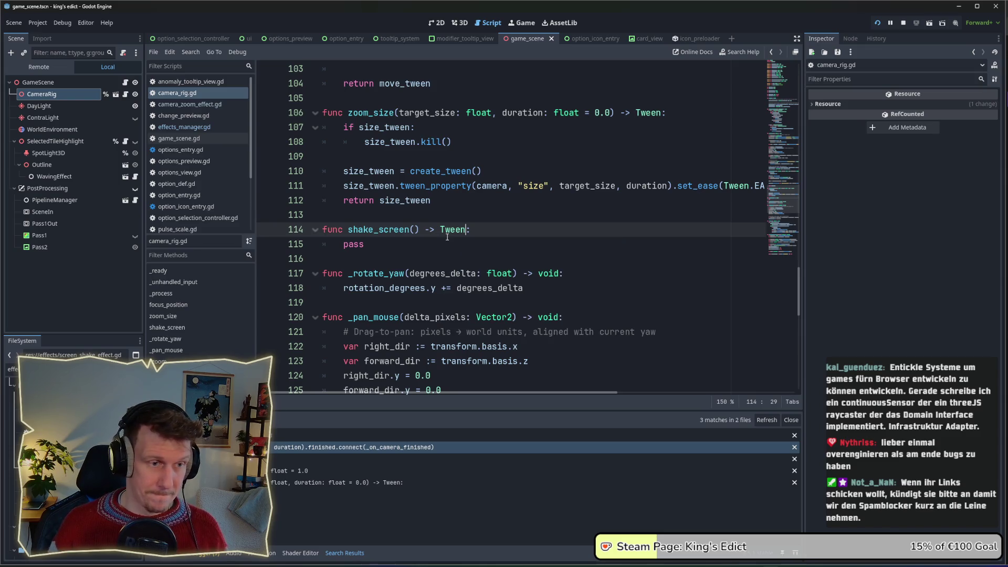
key(Down)
key(BackSpace)
key(BackSpace)
key(BackSpace)
text(var tween)
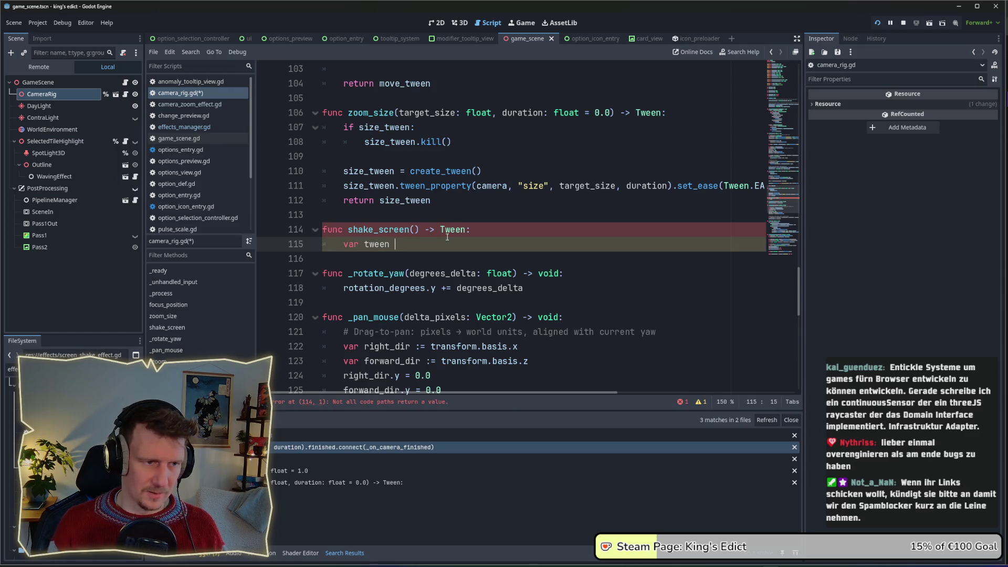
text( = crea)
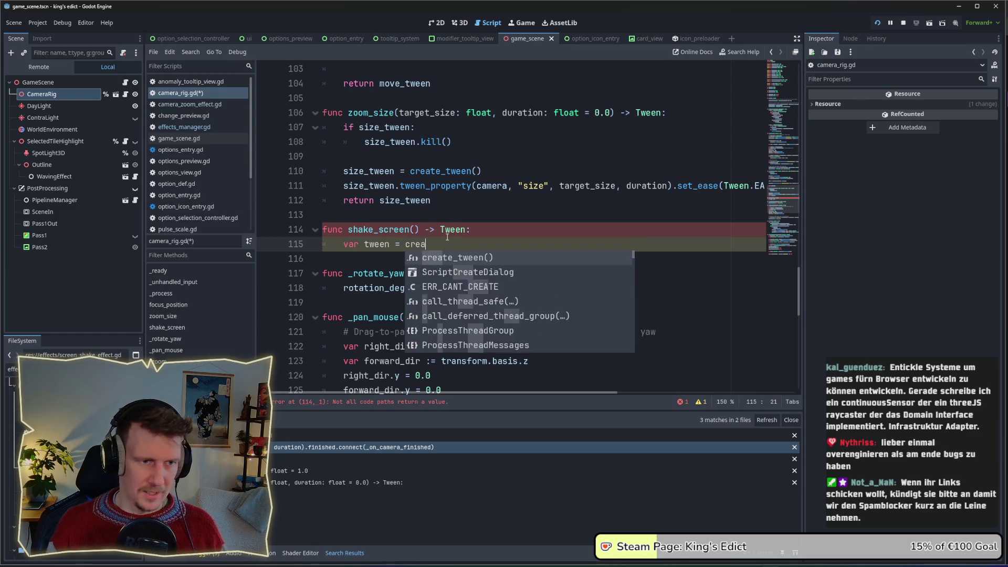
key(Return)
key(End)
key(Return)
text(return tween)
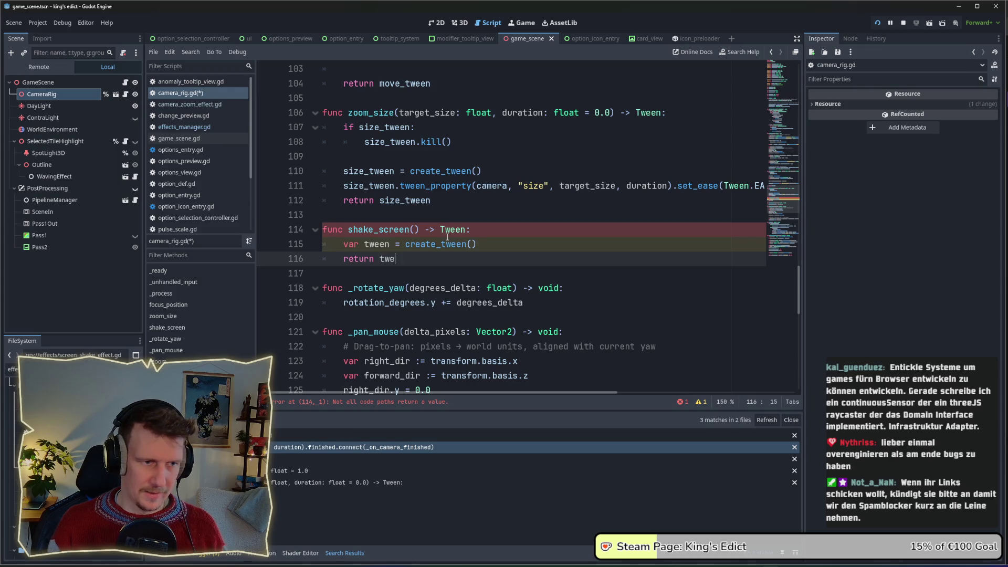
key(ctrl+s)
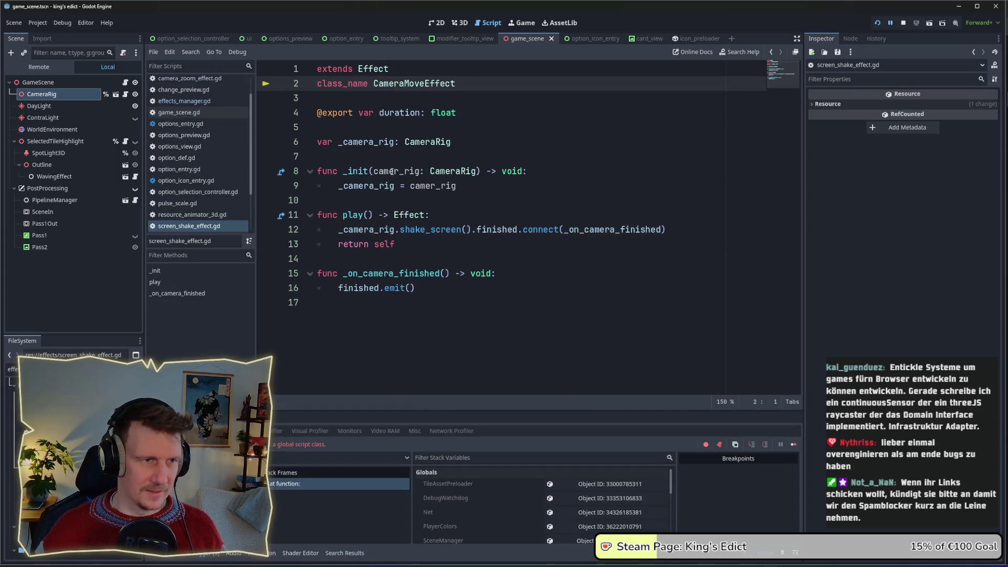
Step: Stop the running game, review screen_shake_effect.gd, then switch to the option_selection_controller scene
click(469, 200)
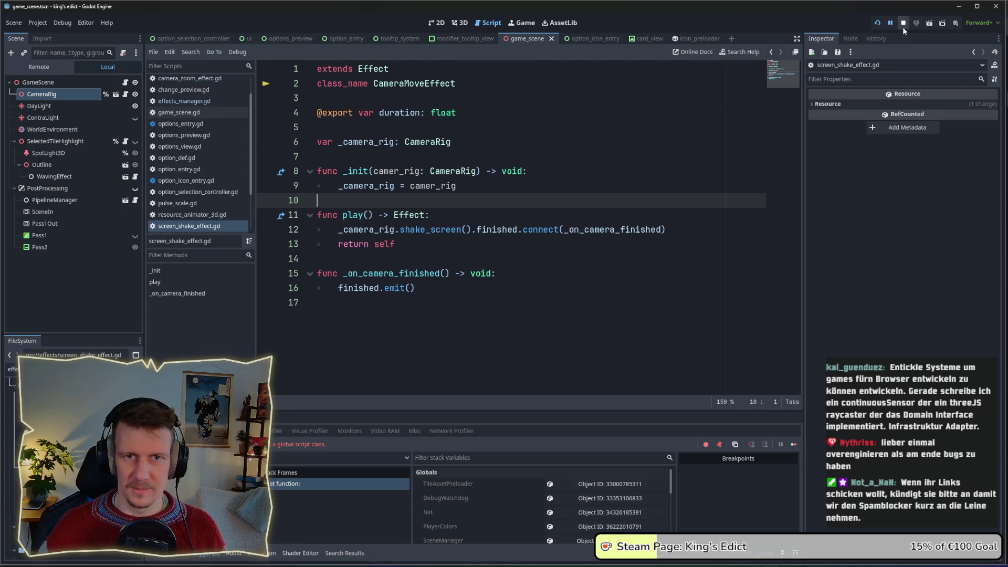
click(904, 24)
mouse_move(450, 180)
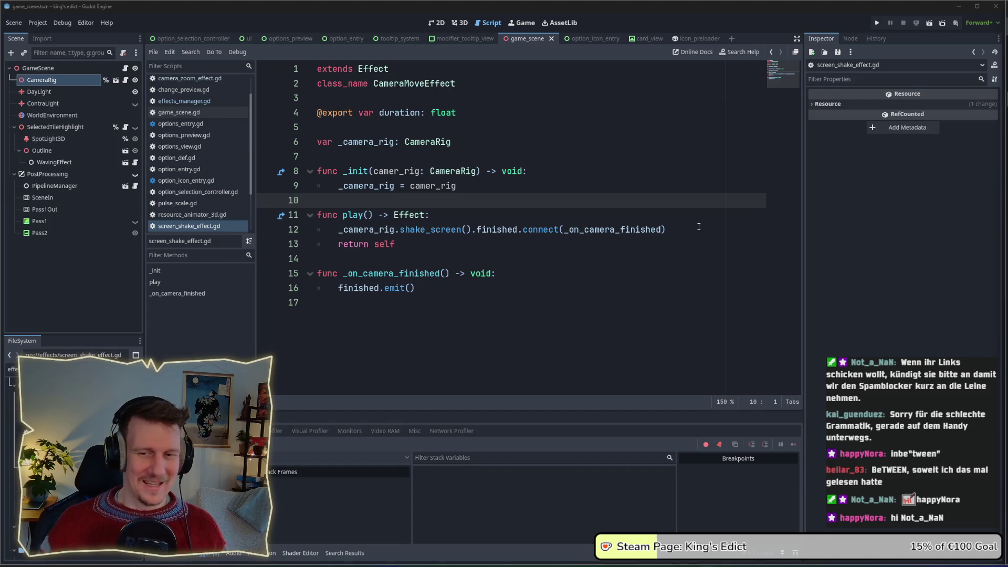
click(429, 259)
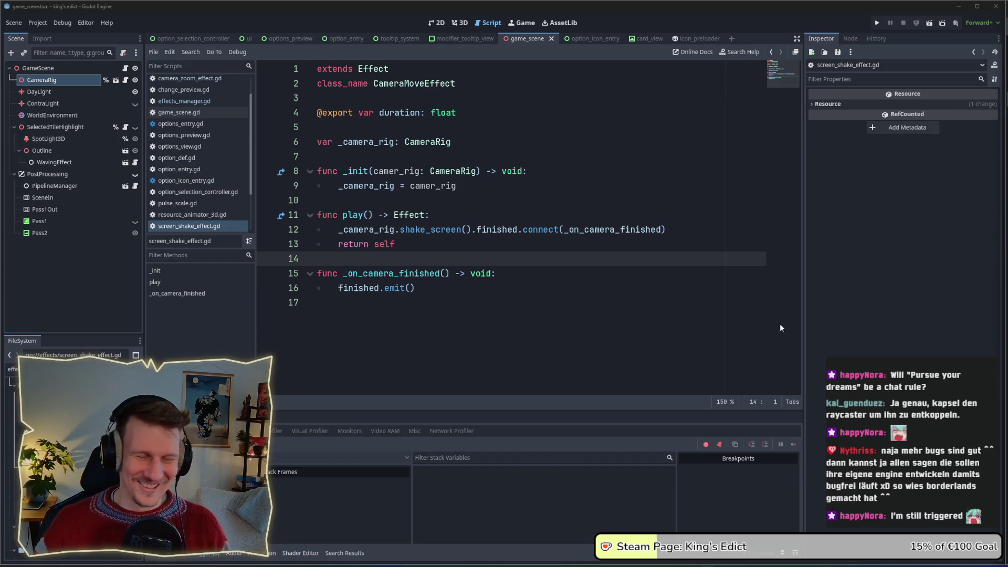
click(603, 344)
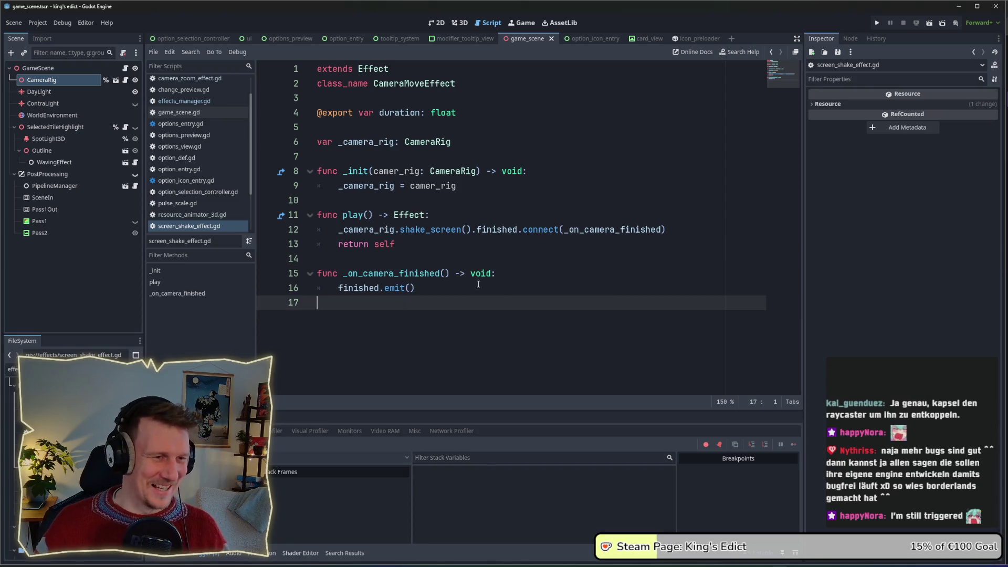
click(446, 273)
click(441, 245)
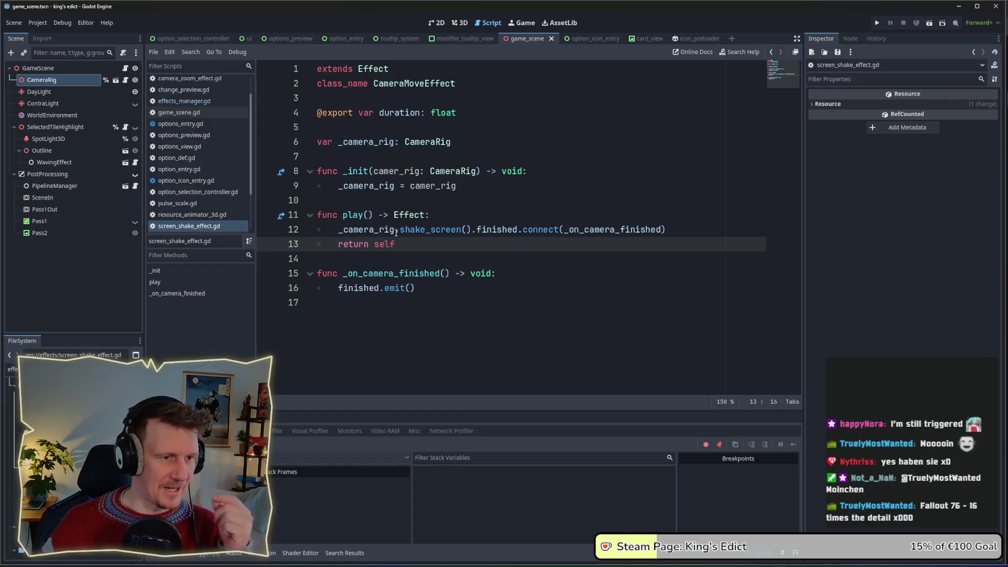
mouse_move(453, 230)
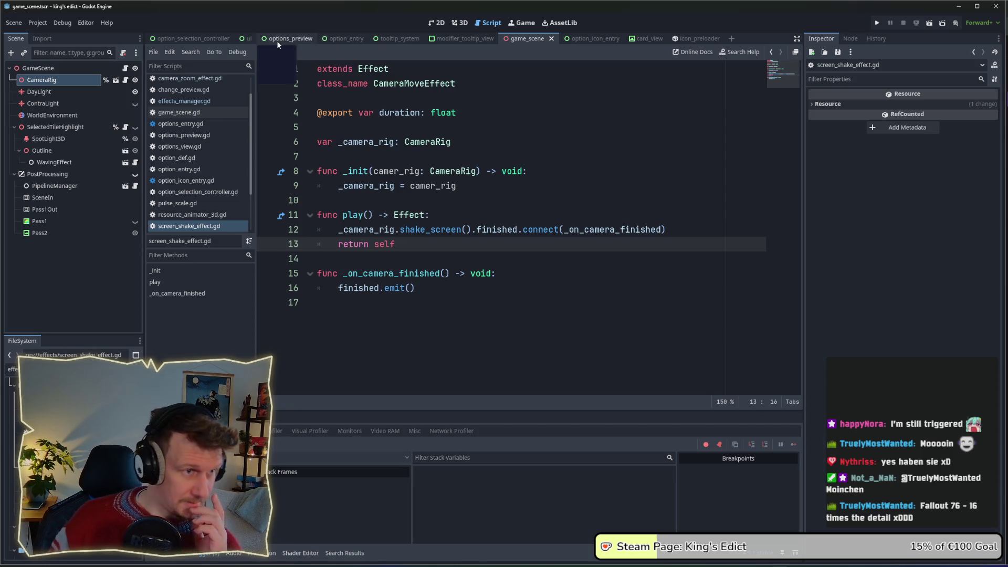
click(225, 40)
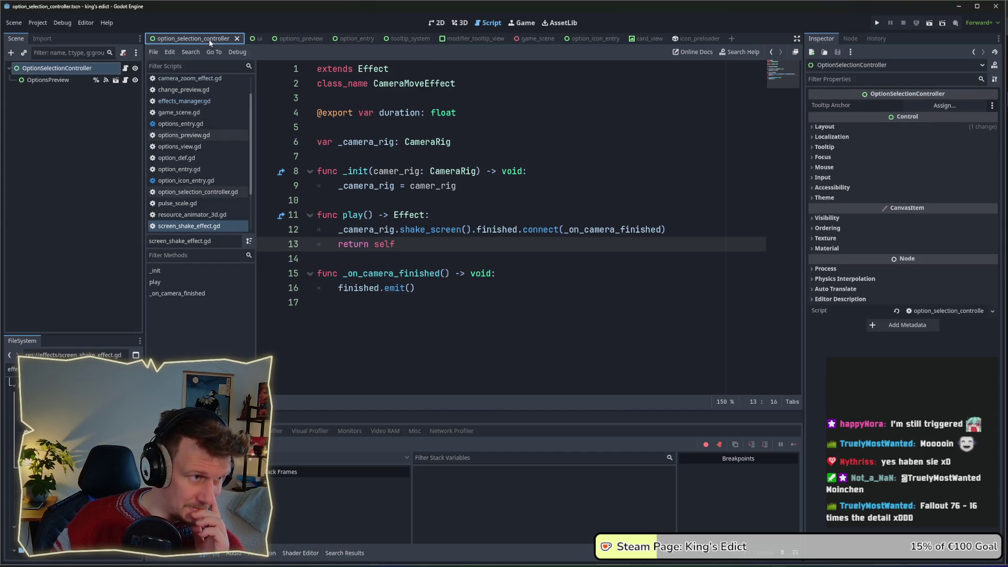
Step: Scroll to _on_option_selected and place the caret after its action_bus.request.emit(action) line
scroll(461, 242, down, 10)
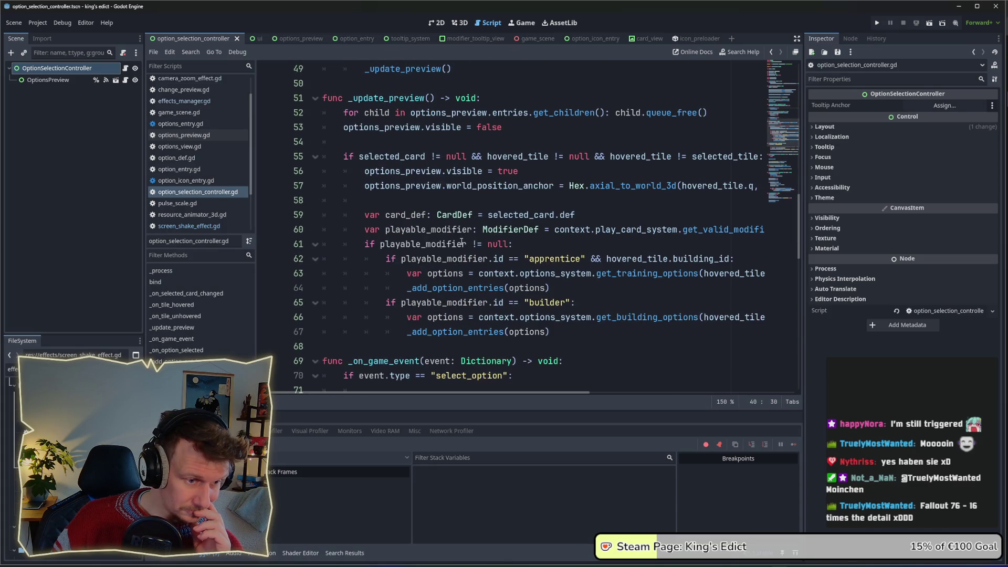
scroll(461, 242, down, 3)
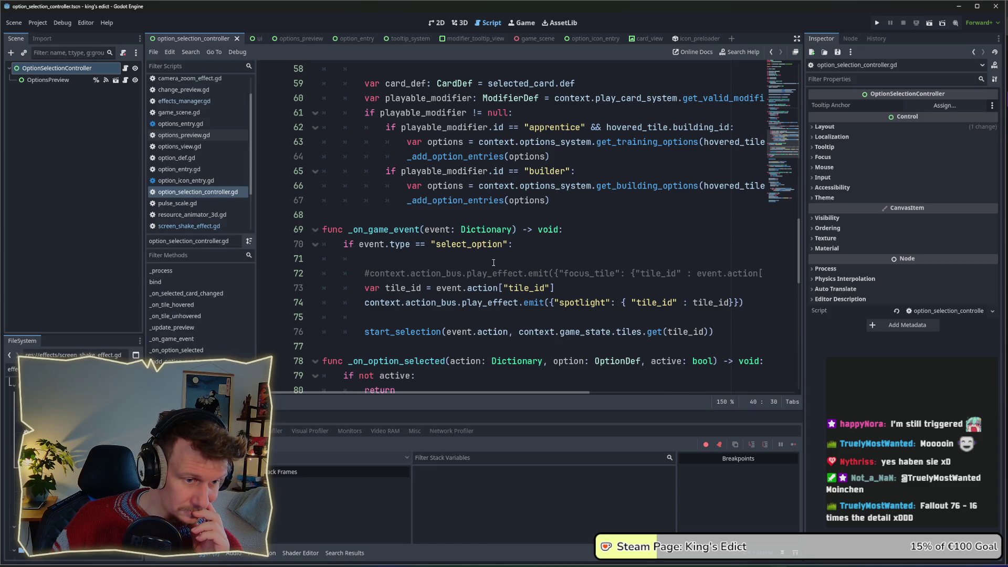
scroll(493, 263, down, 2)
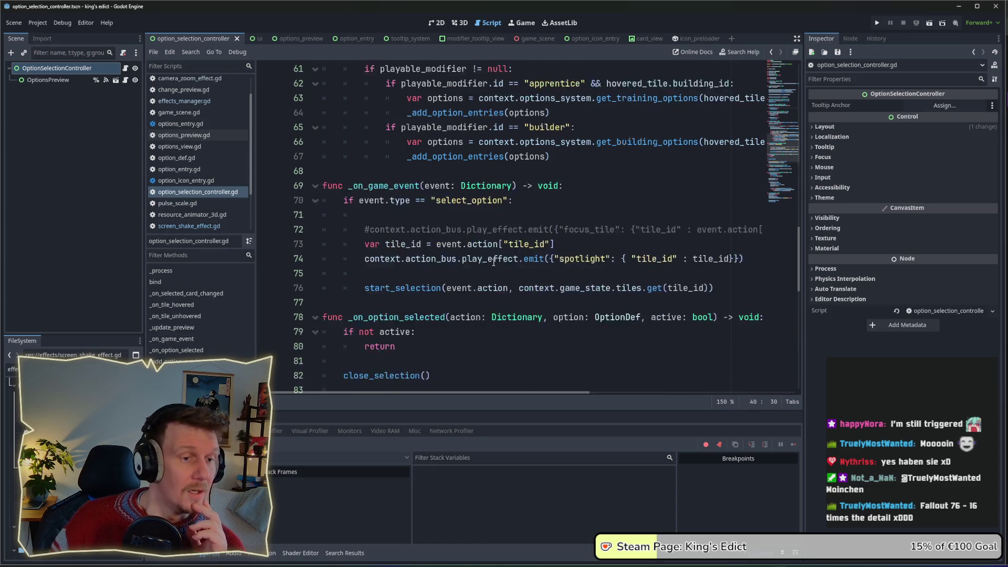
scroll(557, 203, down, 2)
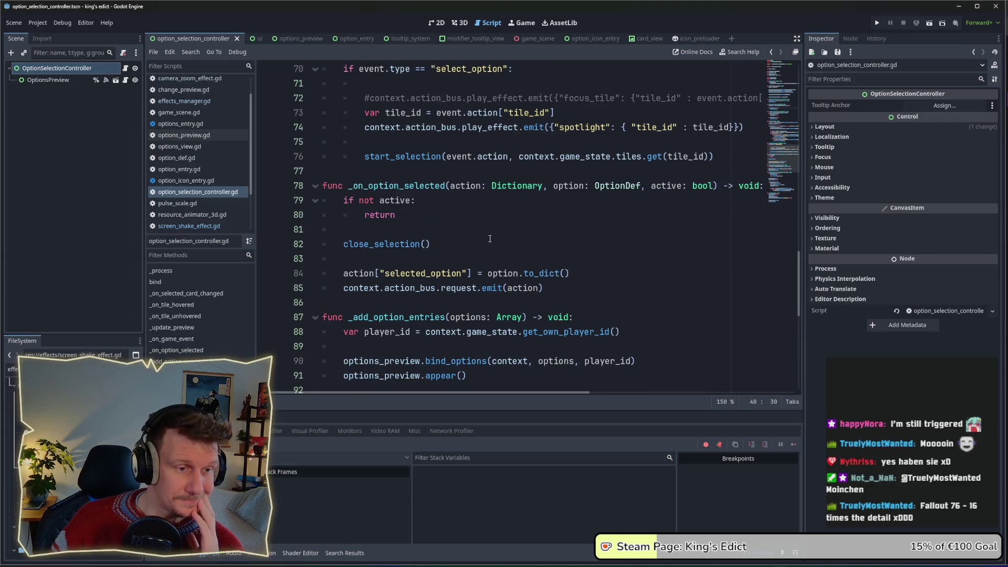
double_click(409, 187)
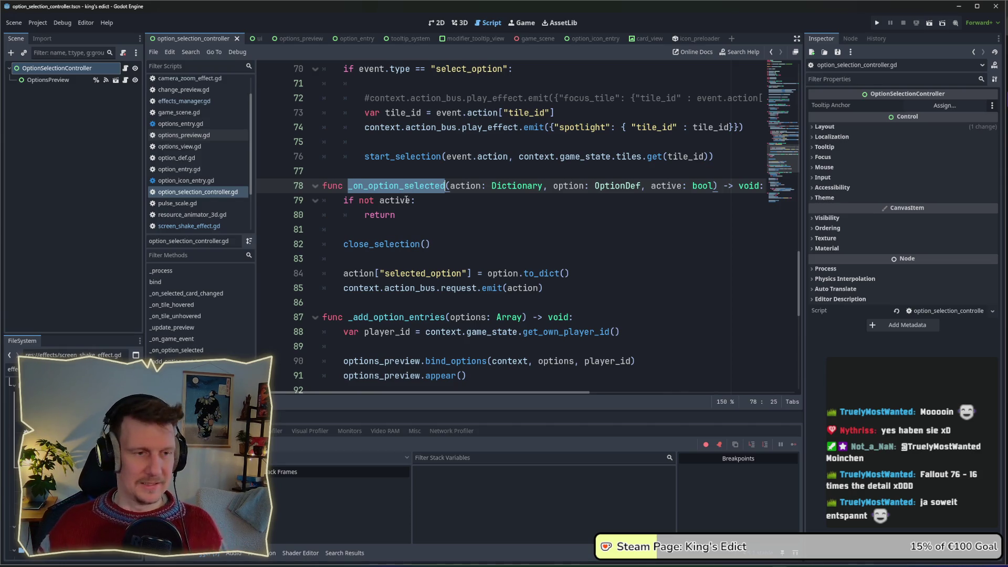
click(547, 288)
Step: Below the request emit, write context.action_bus.play_effect with a {"screen_shake" : true} argument
key(Return)
key(Return)
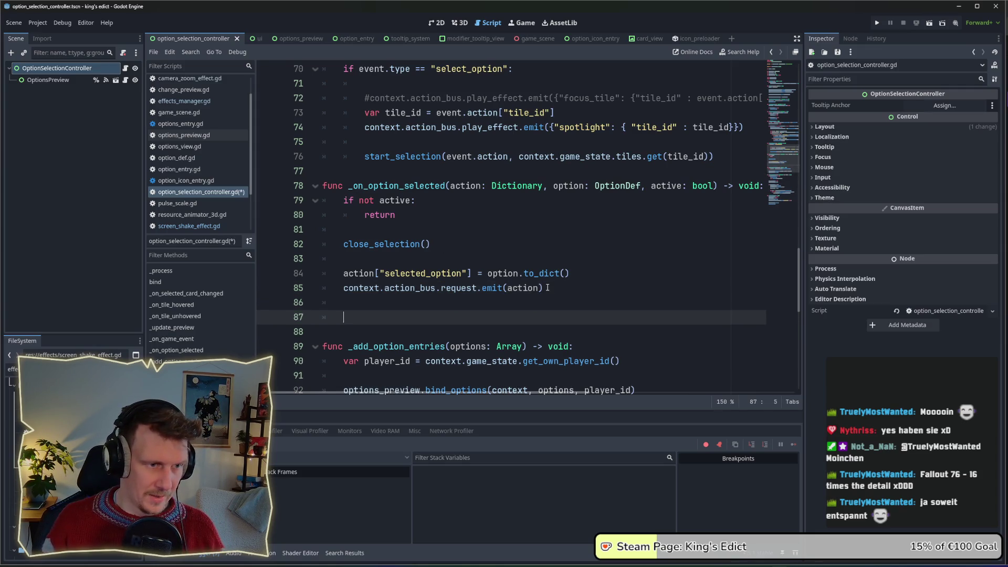
text(conte)
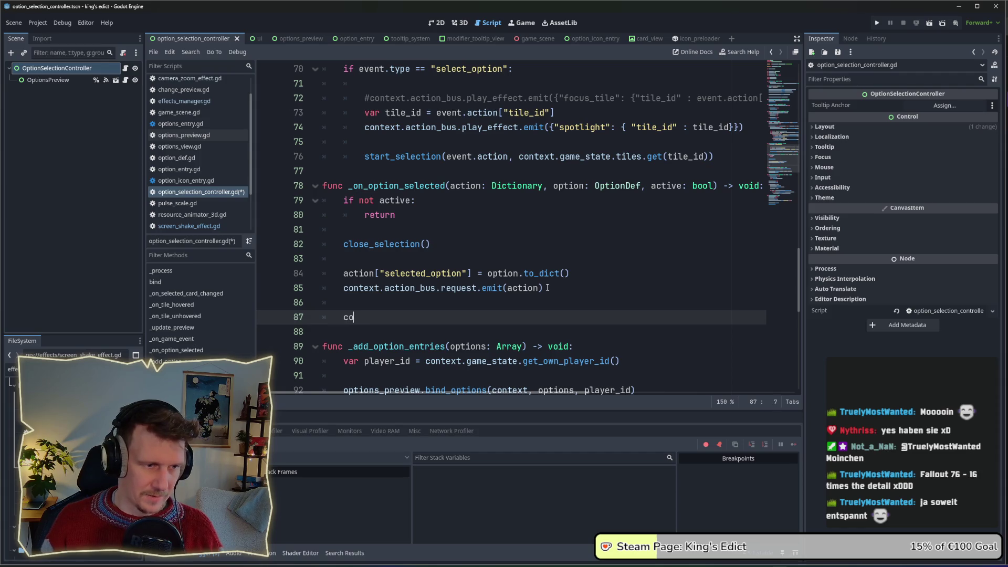
key(Return)
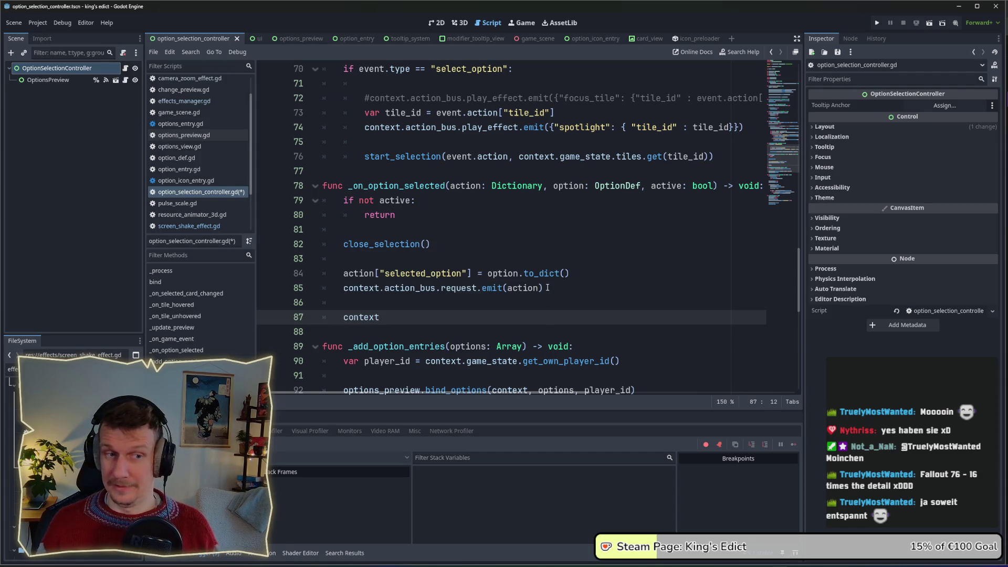
text(.a)
key(Return)
text(.)
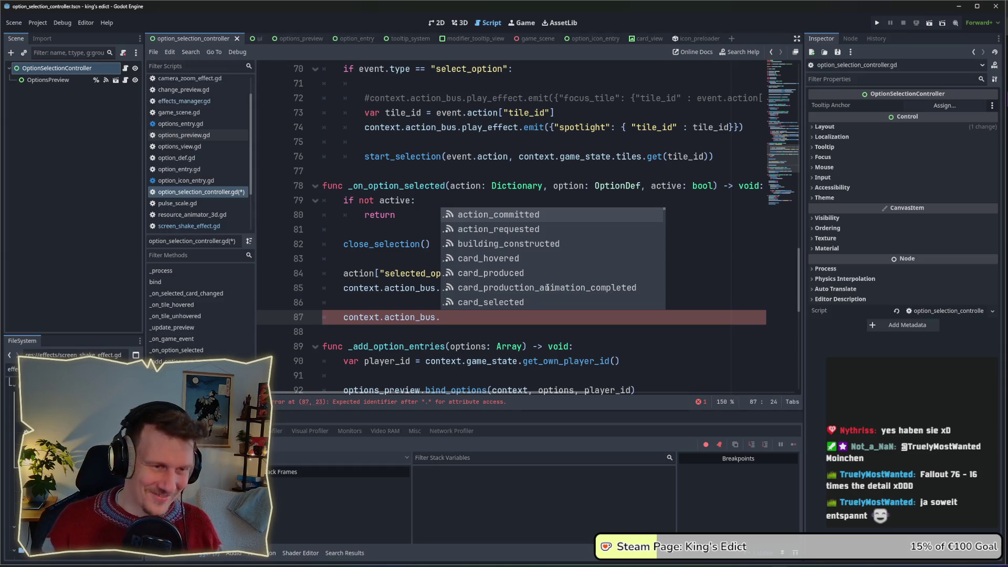
text(pl)
key(Return)
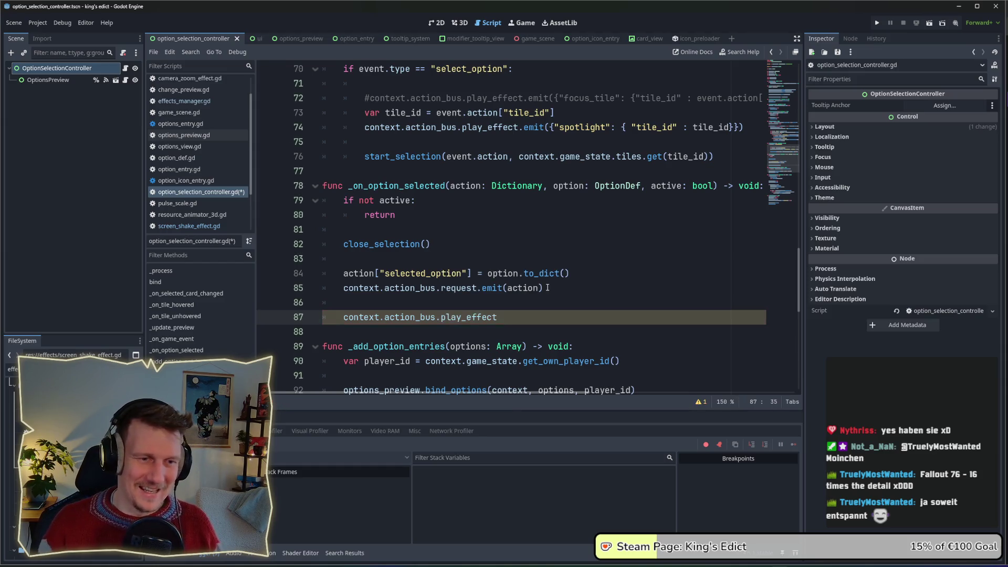
text([)
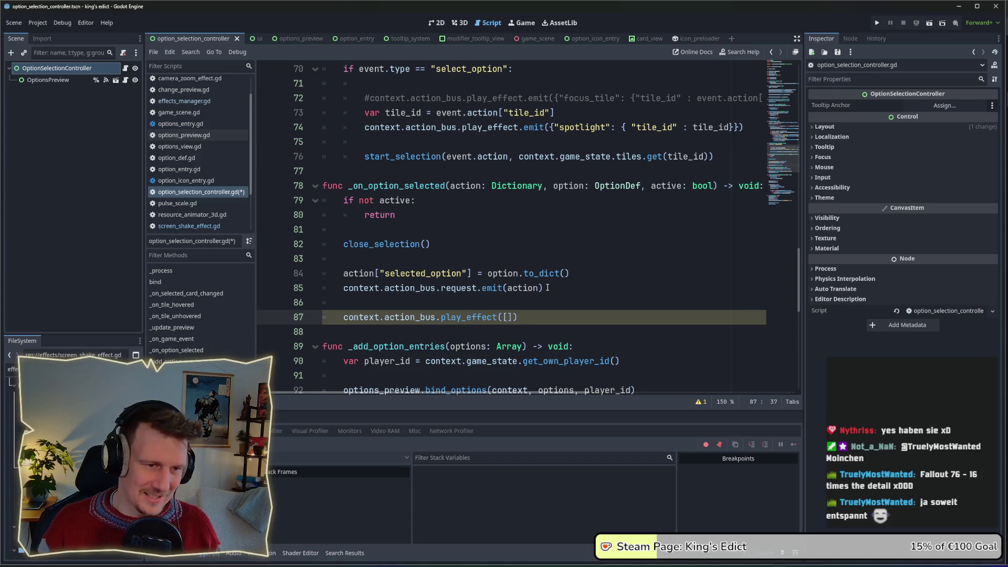
key(BackSpace)
text({)
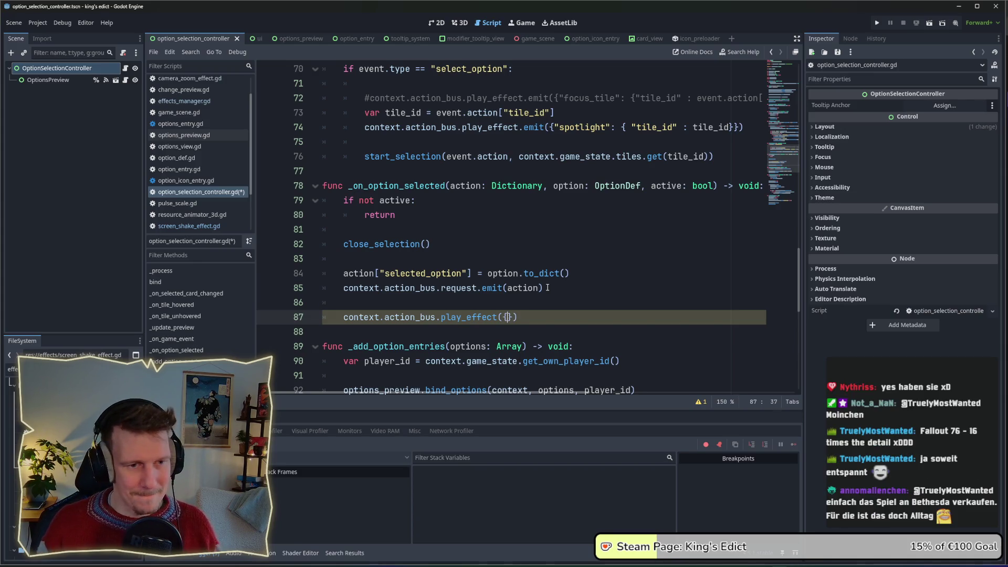
text("scre)
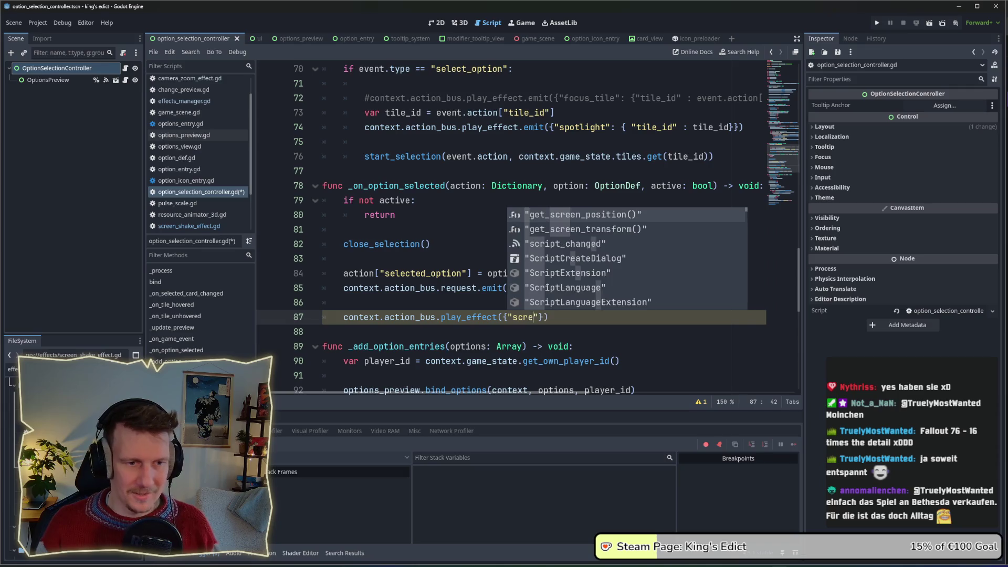
text(en_shake" : )
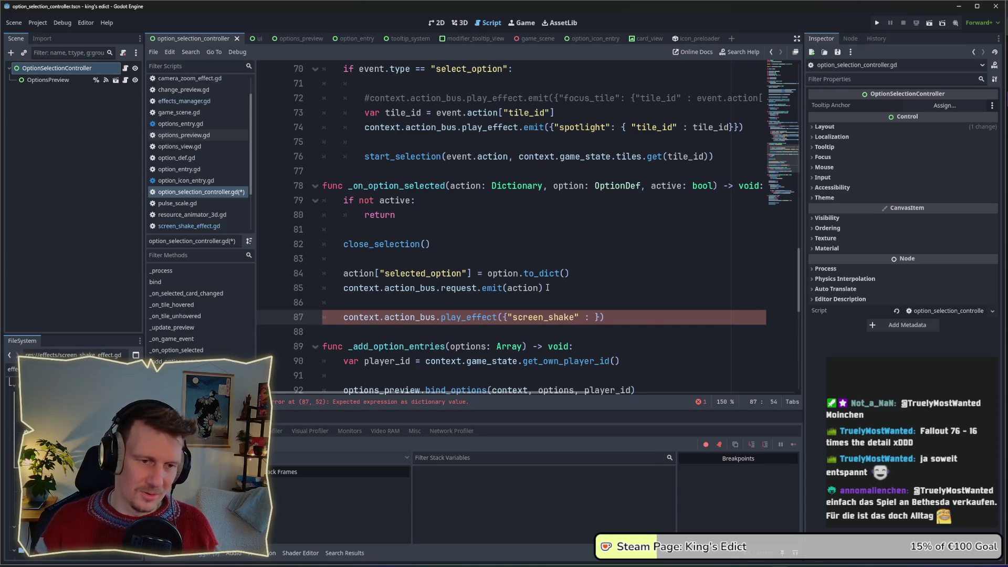
text(true)
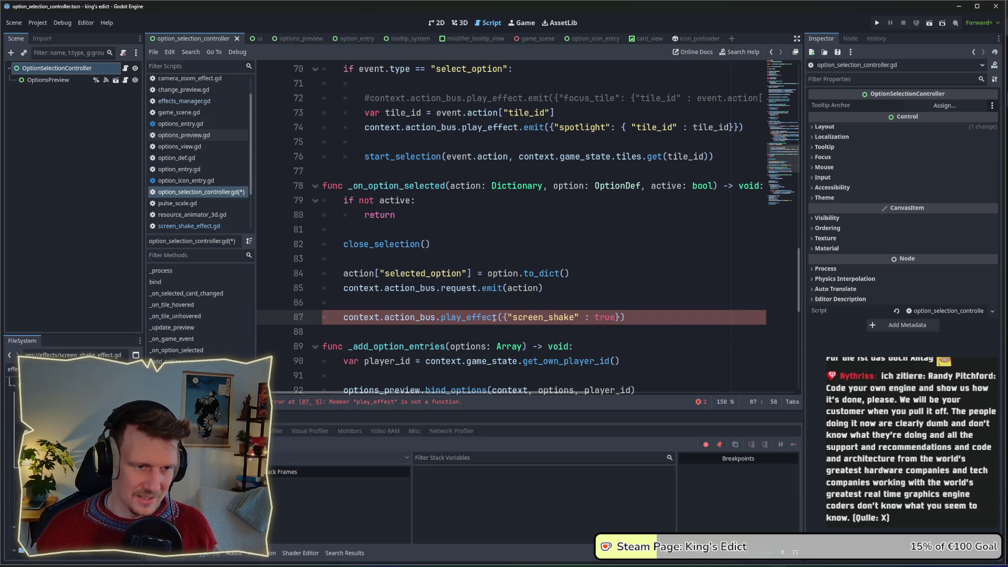
Step: Append .emit to play_effect, save the script, and delete the stray + character
ctrl+click(472, 319)
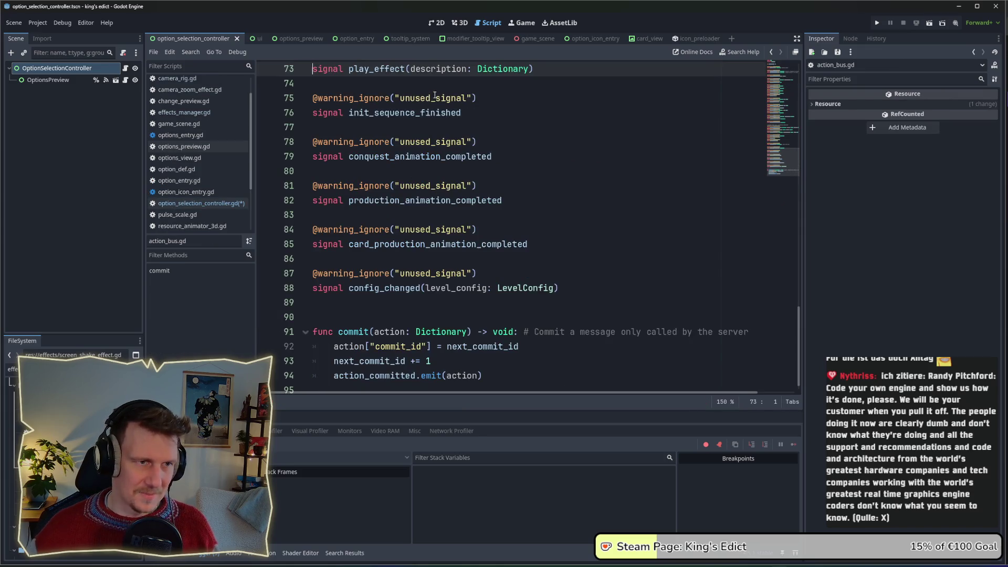
click(436, 143)
key(alt+Left)
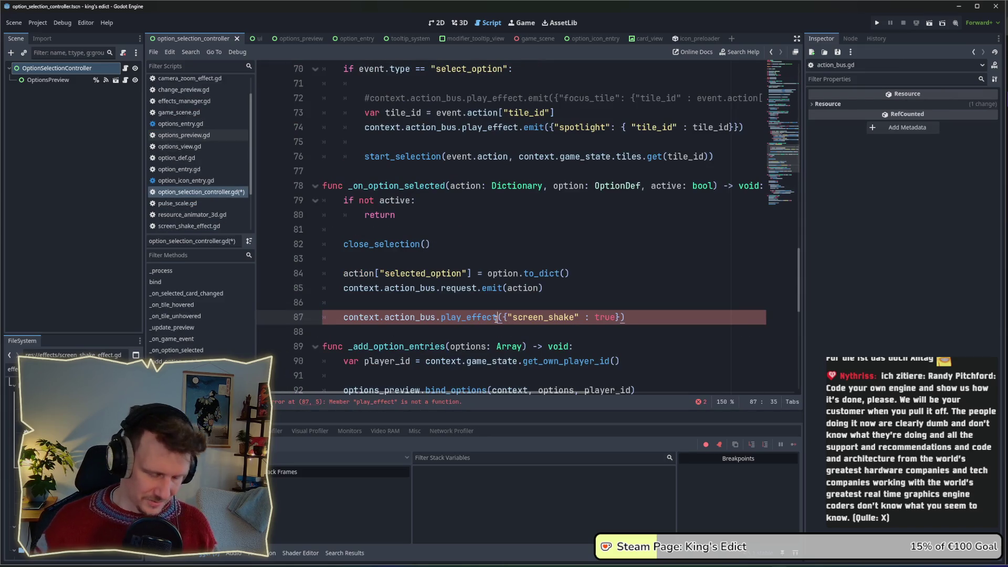
click(497, 317)
text(.emit)
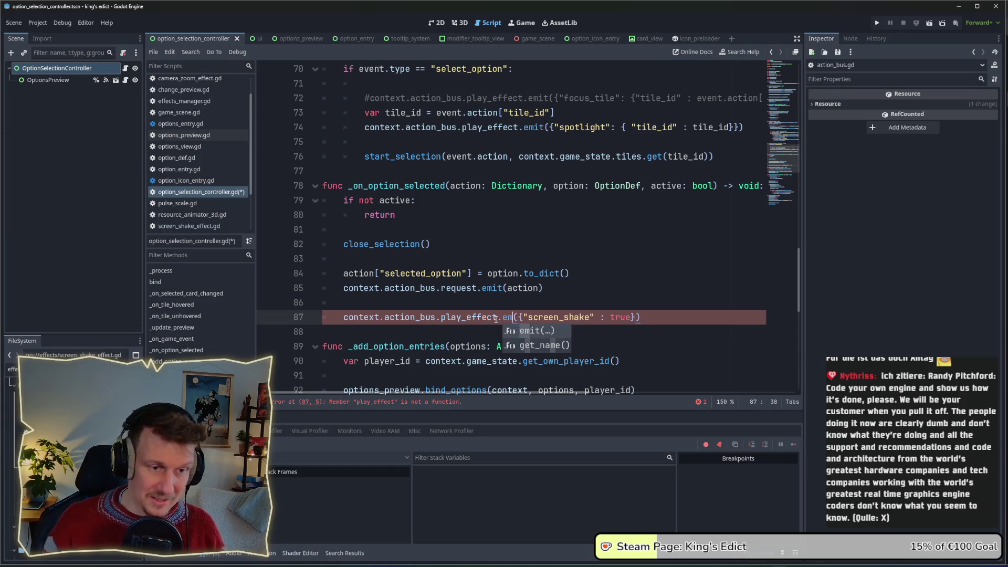
click(526, 305)
text(+)
key(ctrl+s)
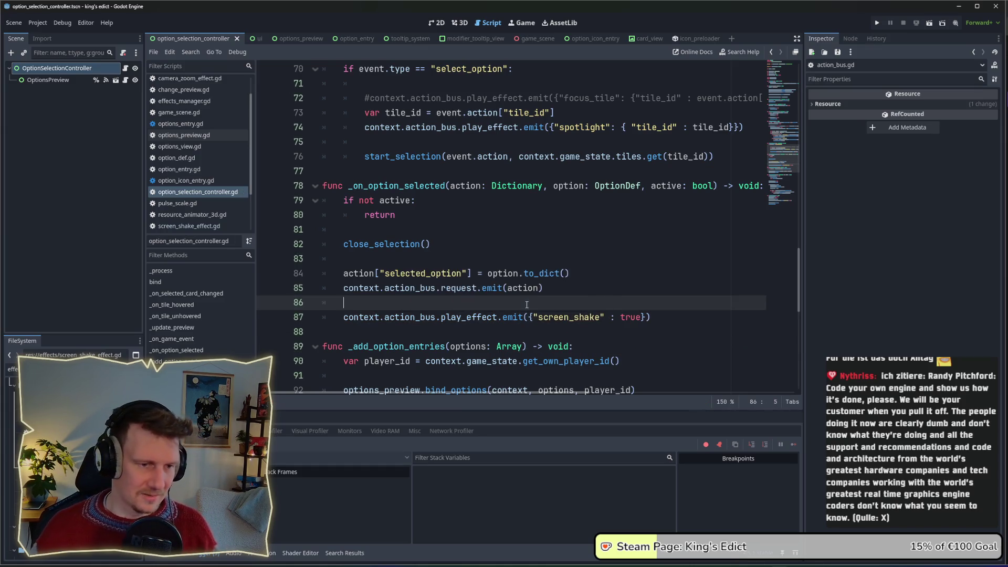
key(BackSpace)
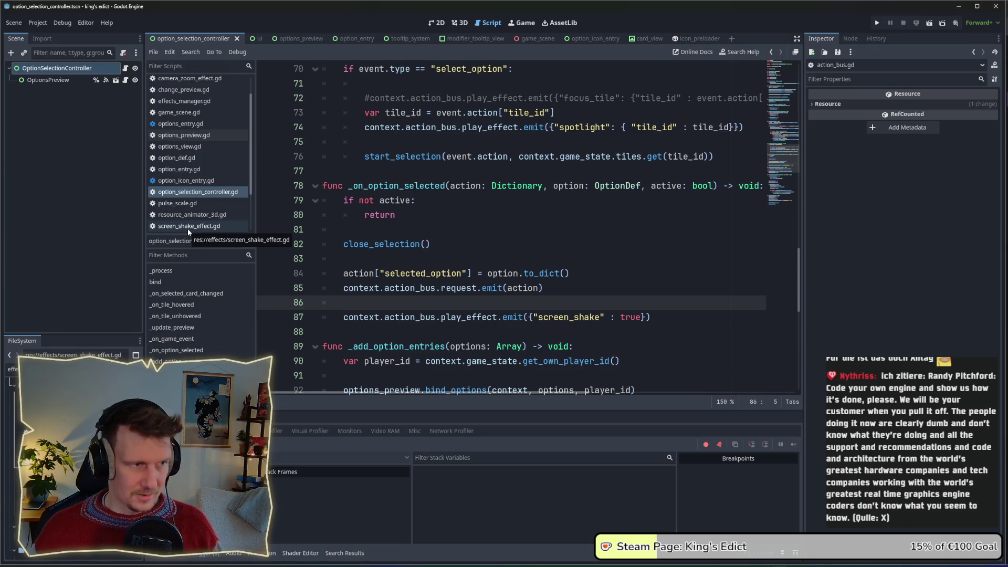
scroll(192, 223, up, 1)
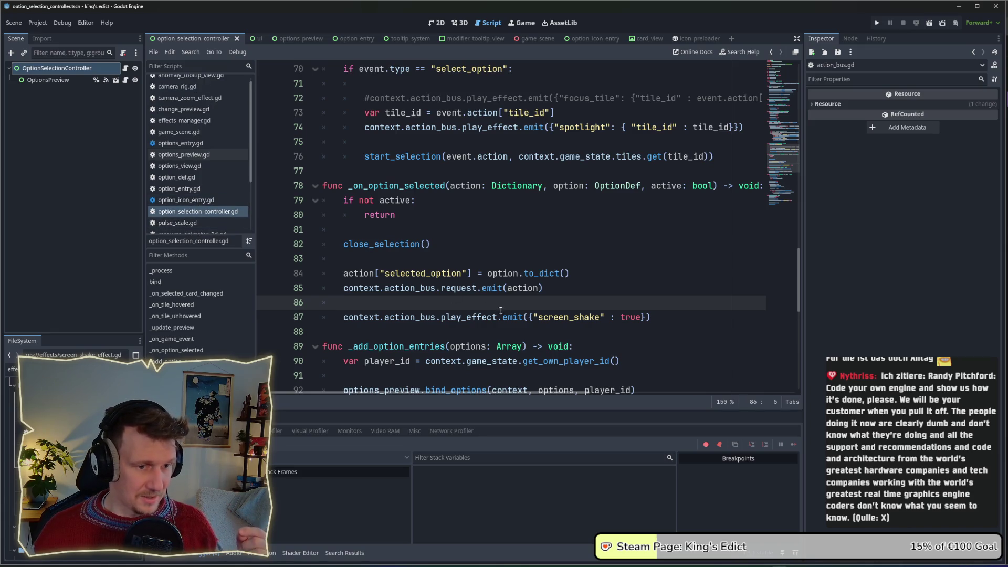
Step: In effects_manager.gd, replace the screen_shake branch's pass with the copied EffectPlayer setup lines
scroll(177, 185, up, 1)
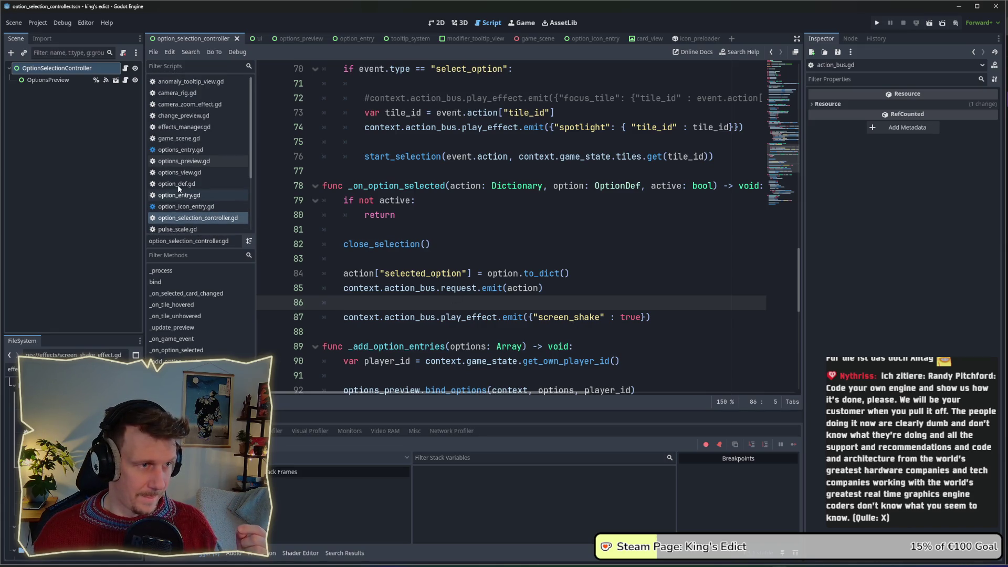
click(184, 127)
key(Right)
key(Left)
key(Left)
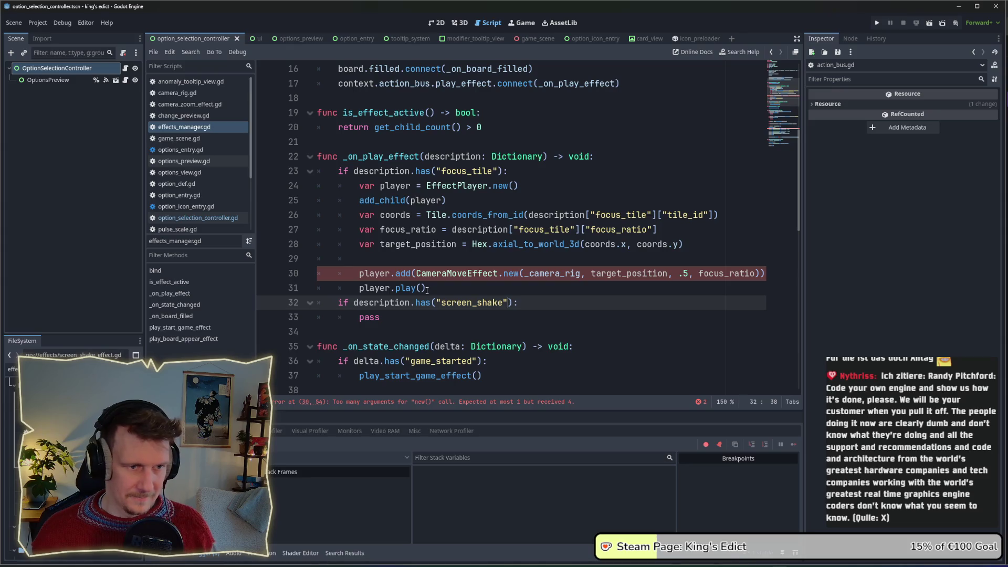
double_click(393, 313)
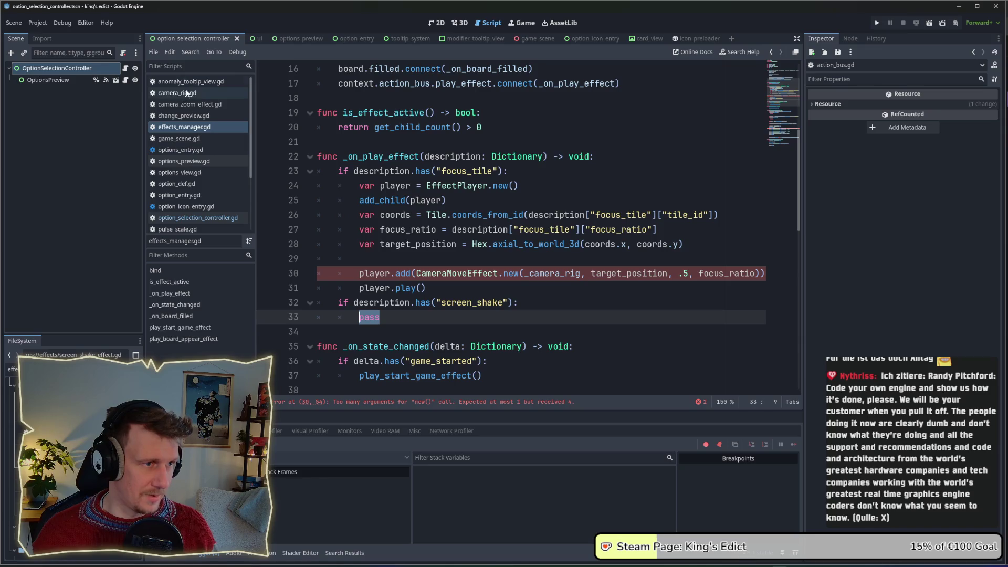
mouse_move(446, 200)
mouse_down()
mouse_move(393, 200)
mouse_move(362, 187)
mouse_move(342, 200)
mouse_move(359, 200)
mouse_move(323, 174)
mouse_move(313, 184)
mouse_up()
key(ctrl+c)
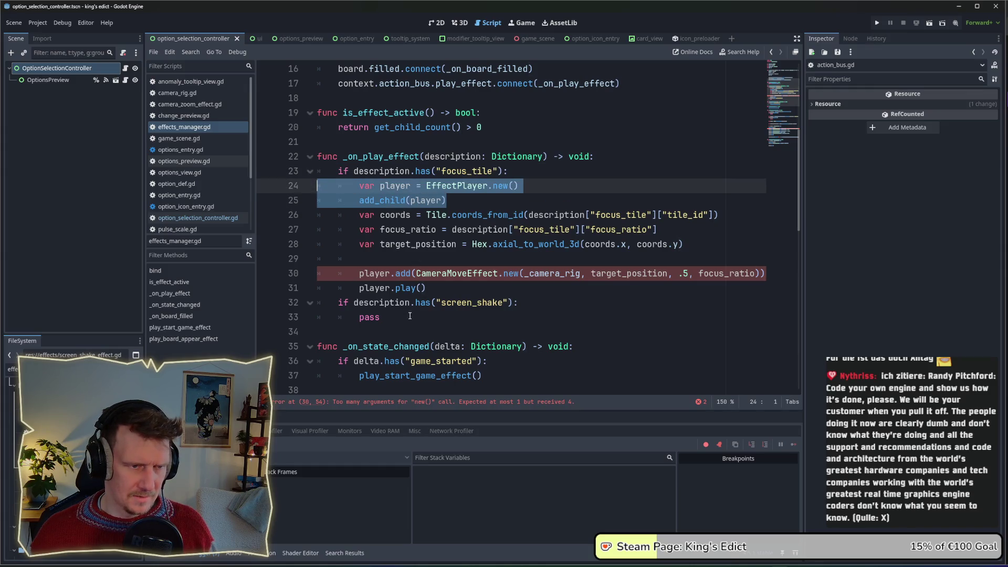
double_click(369, 317)
key(ctrl+v)
click(401, 317)
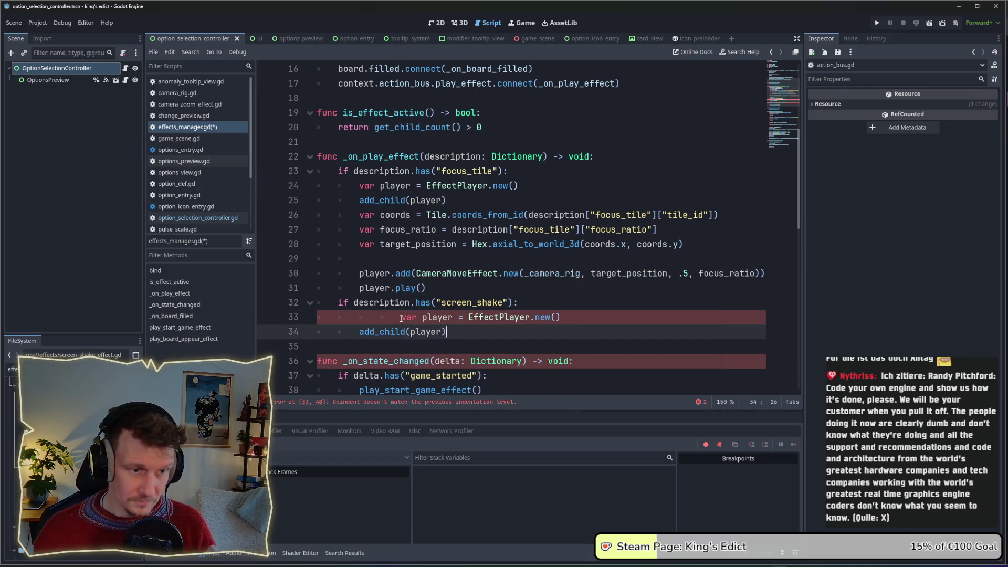
key(BackSpace)
Step: Paste the player.add and player.play lines below add_child and fix the indentation
mouse_move(425, 288)
mouse_down()
mouse_move(368, 288)
mouse_move(359, 274)
mouse_up()
click(449, 349)
click(420, 287)
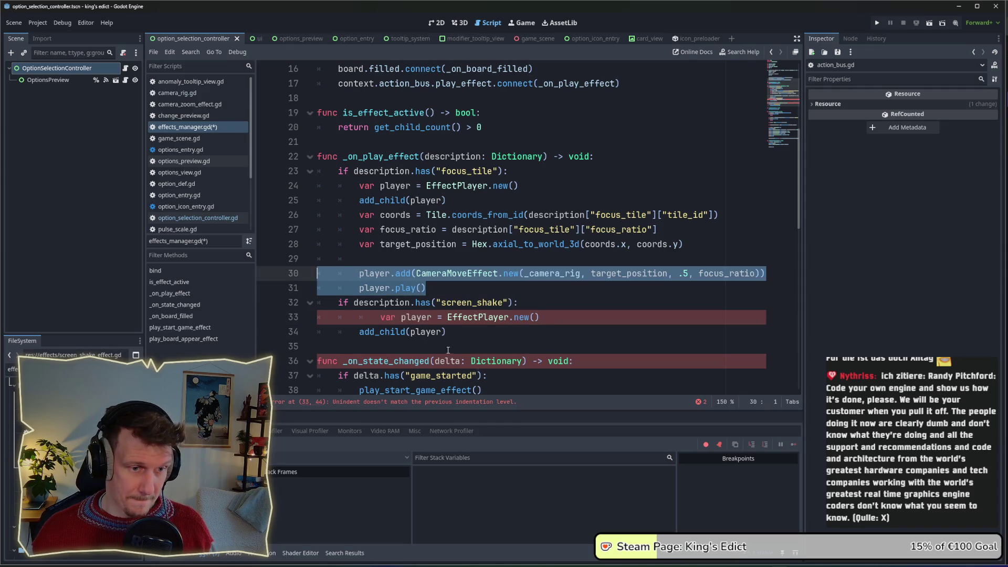
click(456, 332)
key(Return)
key(ctrl+v)
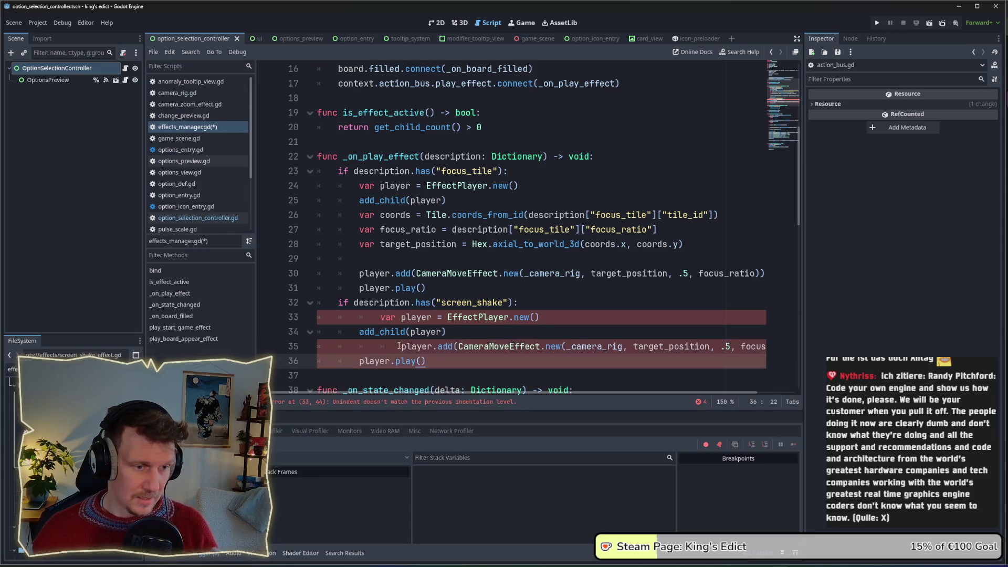
click(382, 317)
key(BackSpace)
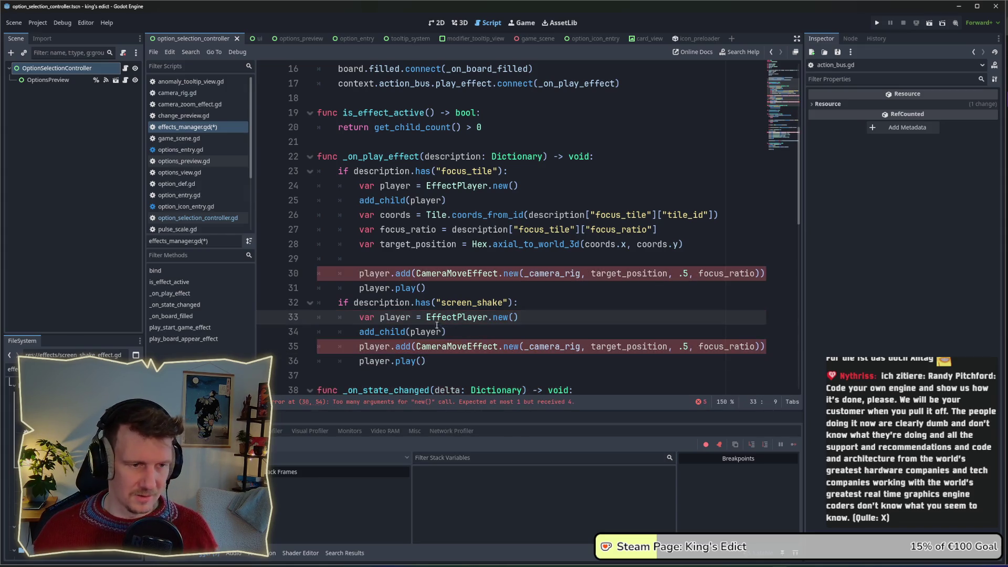
scroll(439, 259, down, 1)
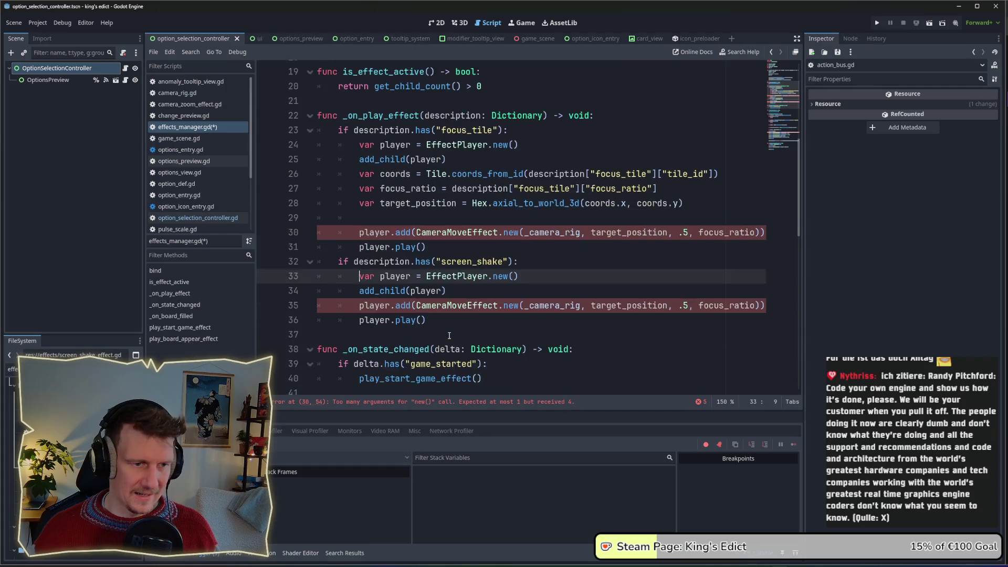
click(449, 288)
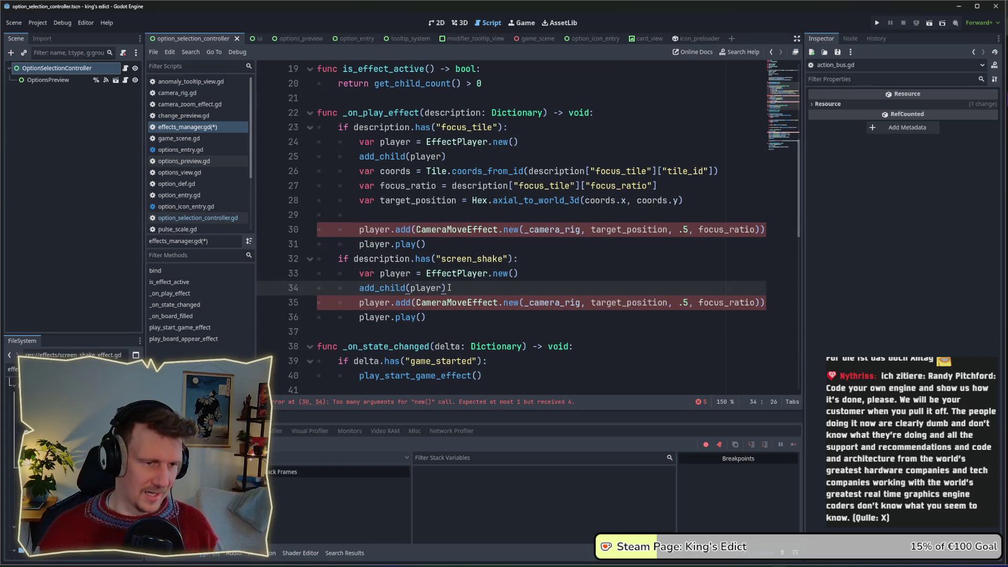
Step: Replace CameraMoveEffect with ScreenShakeEffect, dropping its extra arguments, and open screen_shake_effect.gd
double_click(429, 303)
text(Scr)
text(eenSha)
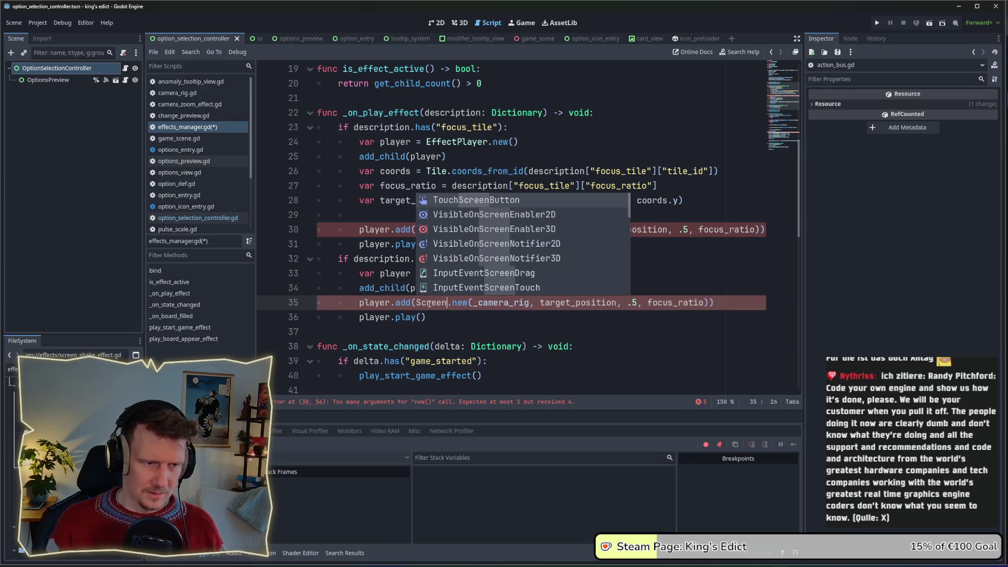
text(keEffec)
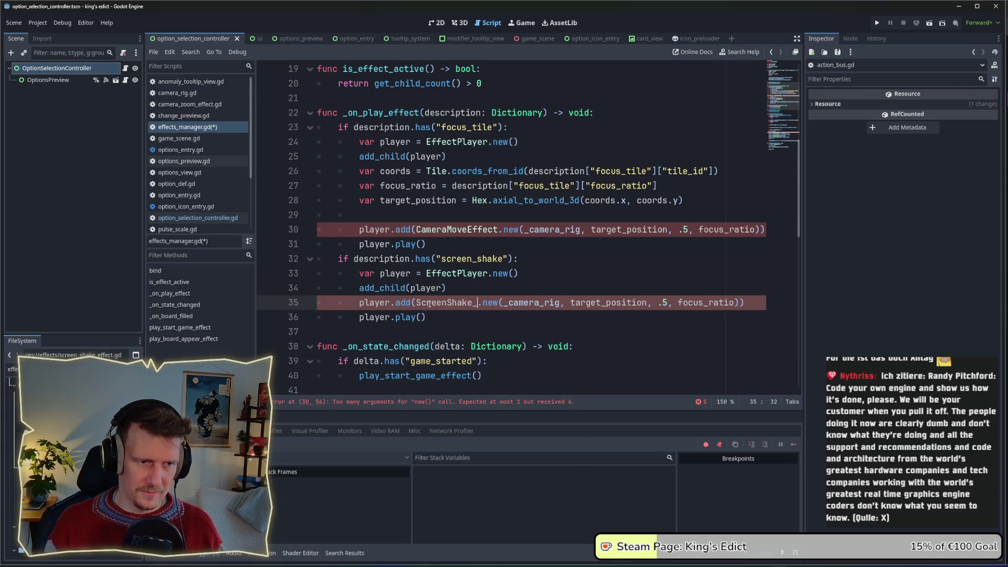
text(t)
double_click(623, 298)
key(Delete)
key(Delete)
key(Delete)
drag(607, 303, 668, 304)
key(Delete)
key(Up)
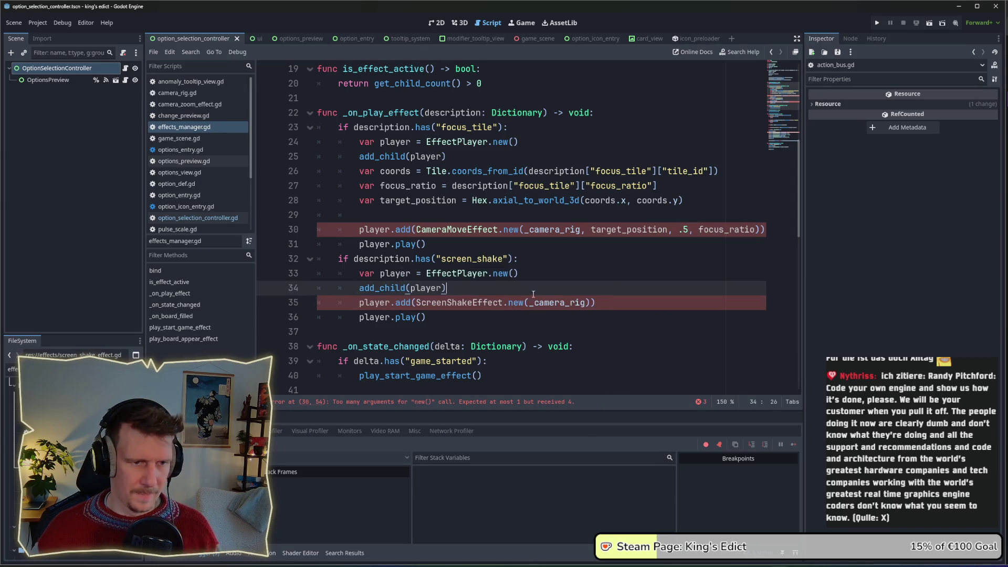
double_click(457, 302)
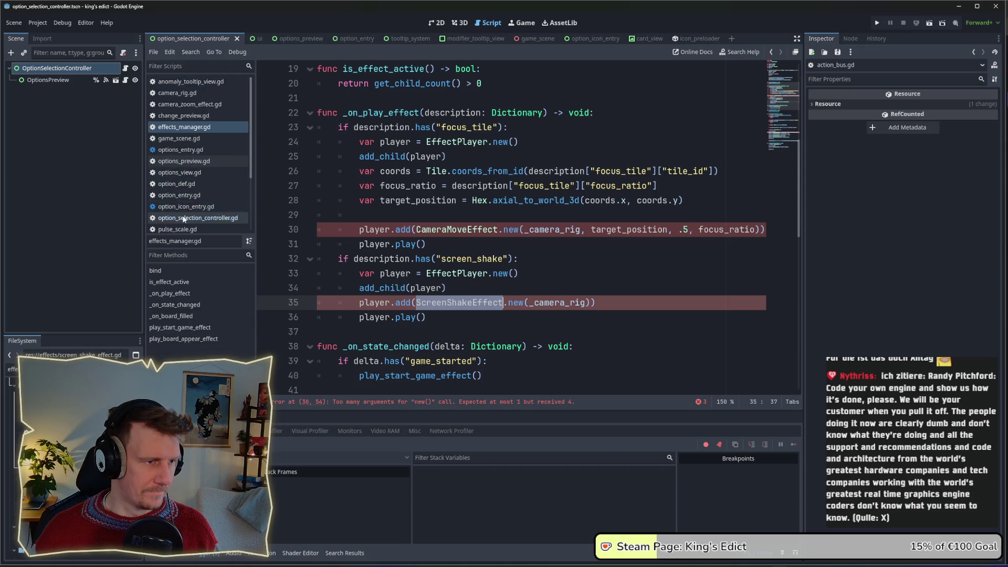
scroll(185, 168, down, 3)
click(185, 174)
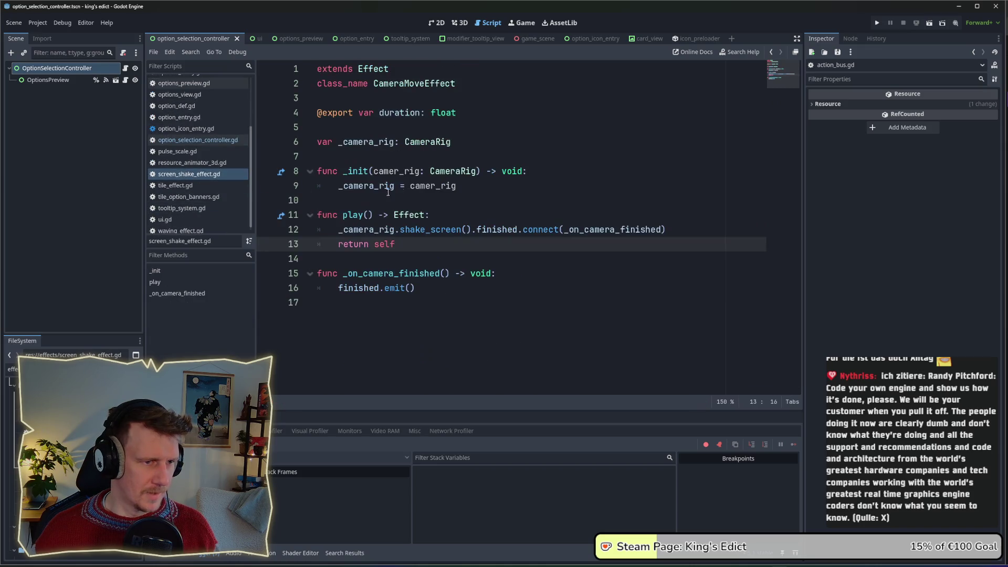
Step: Rename the class_name to ScreenShakeEffect and confirm effects_manager.gd's screen_shake branch is error-free
double_click(396, 85)
text(ScreenShakeEffect)
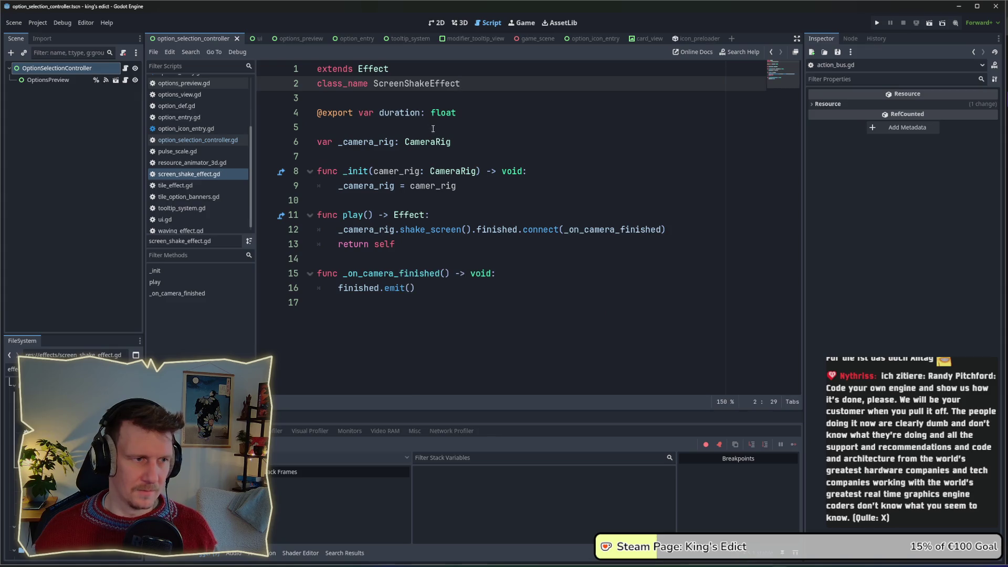
scroll(195, 123, up, 2)
click(184, 87)
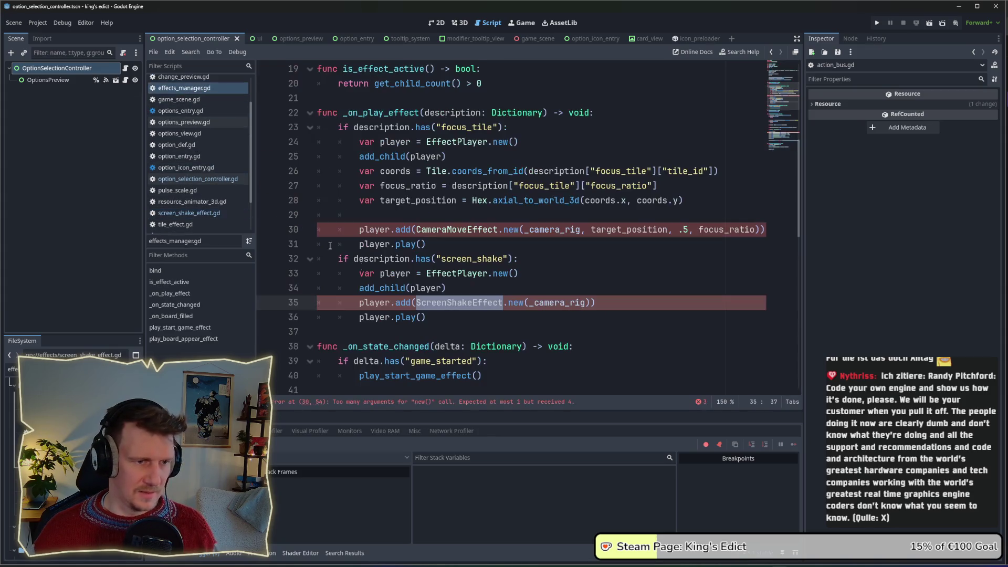
drag(430, 317, 291, 257)
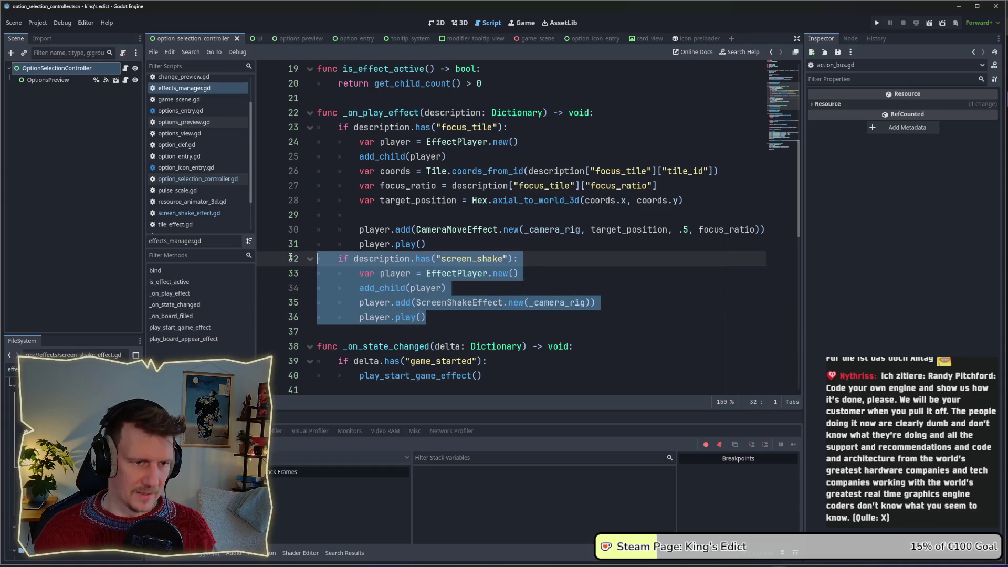
mouse_move(508, 303)
mouse_down()
mouse_move(430, 317)
mouse_move(447, 288)
mouse_move(519, 273)
mouse_up()
click(508, 302)
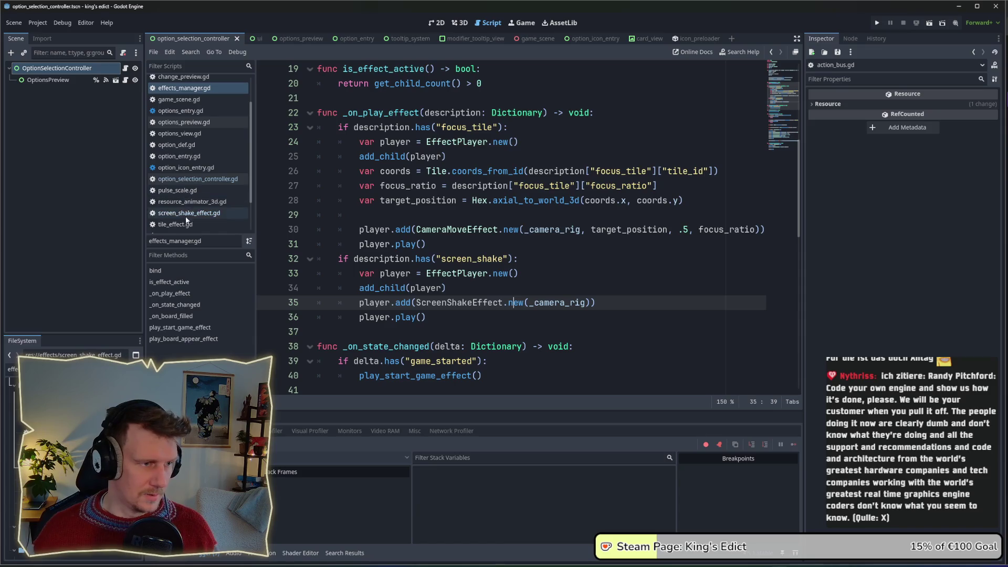
Step: Return to screen_shake_effect.gd with the caret after return self in play()
scroll(180, 171, down, 3)
scroll(180, 172, up, 3)
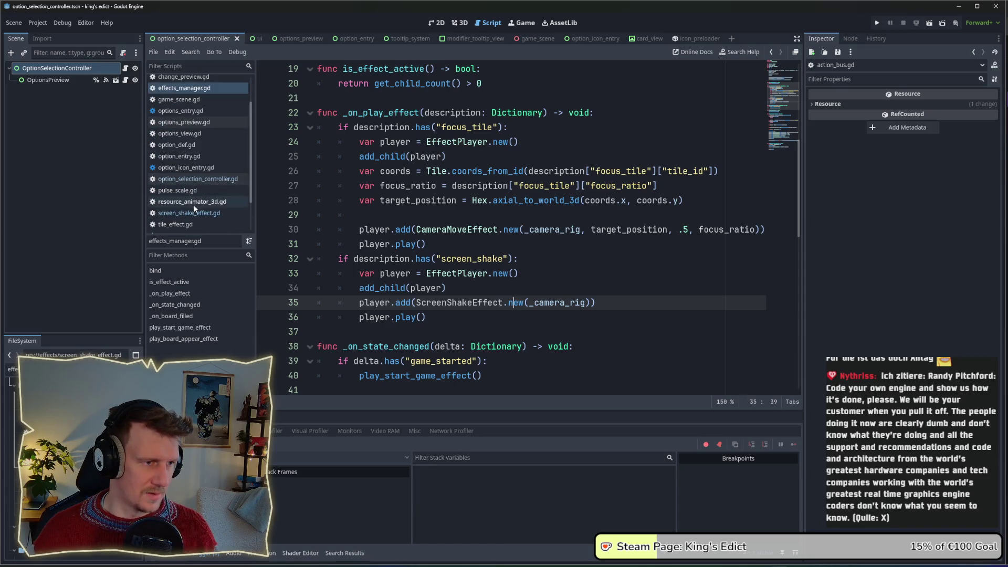
click(189, 212)
click(468, 251)
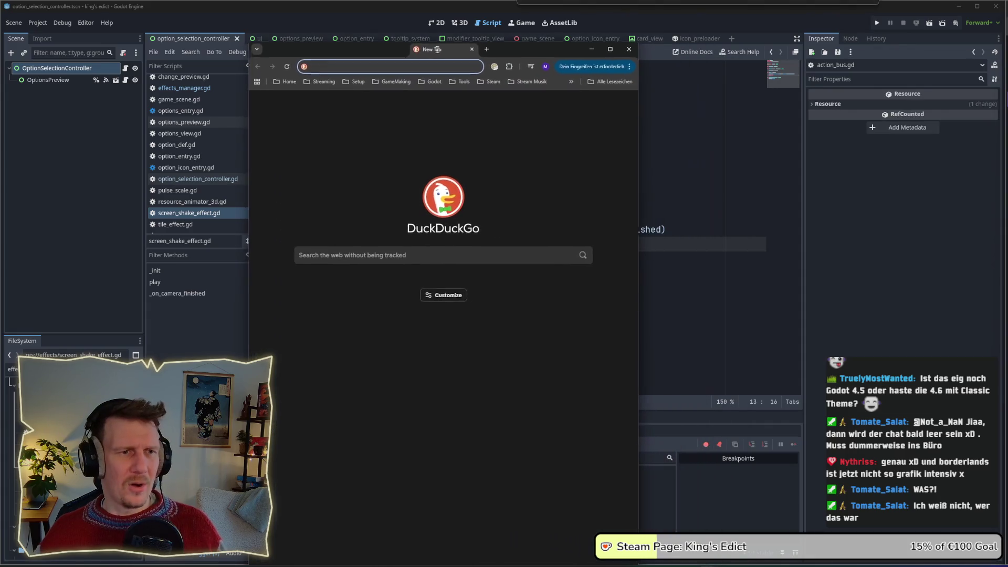
Step: Search DuckDuckGo for 'borderlands 4'
drag(515, 24, 518, 17)
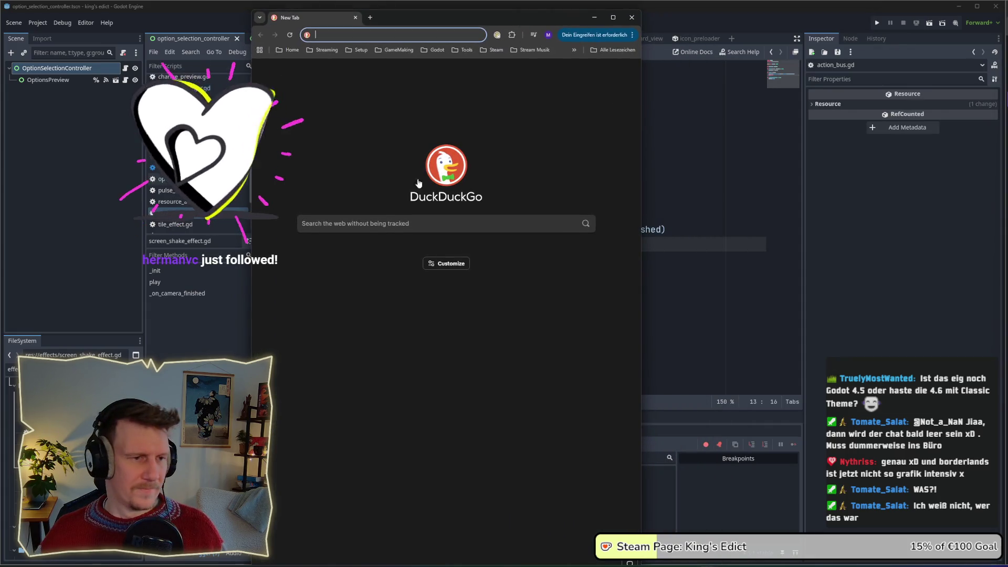
click(367, 222)
text(bo)
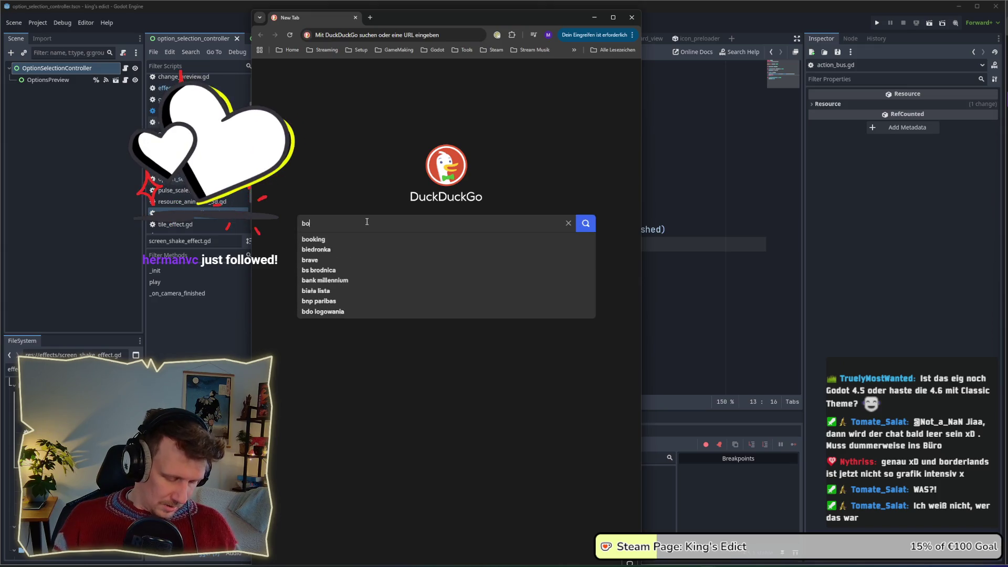
text(rderlands 4)
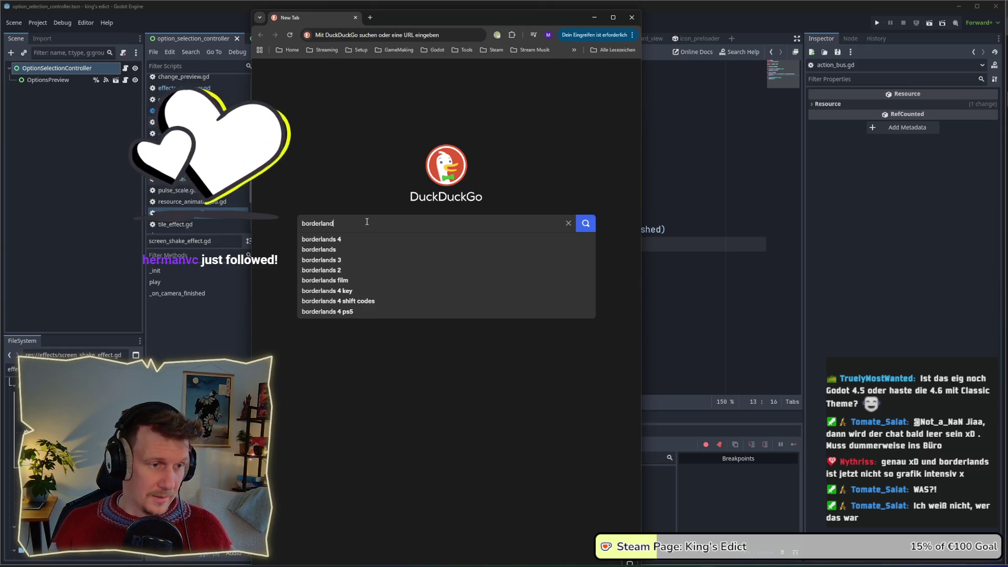
key(Return)
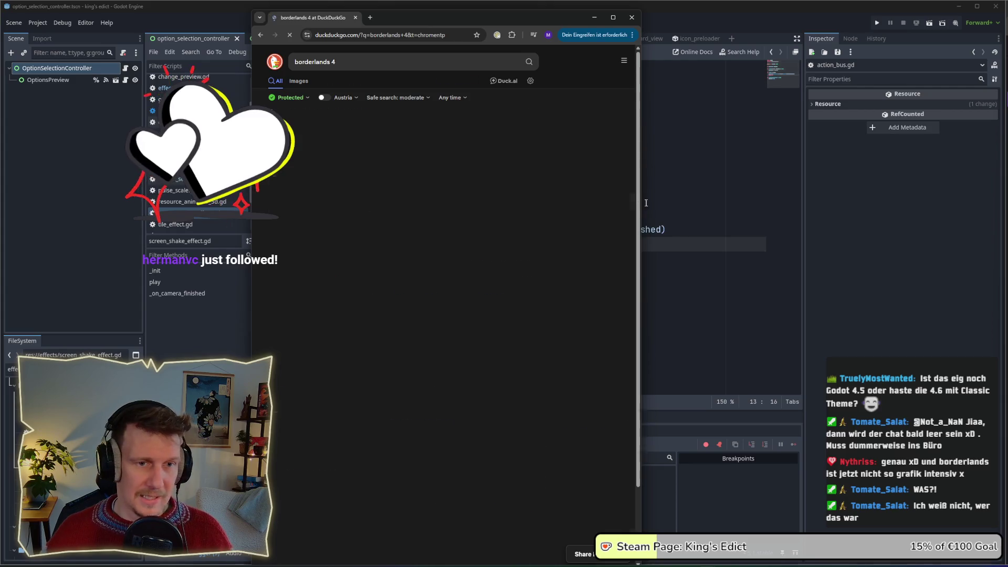
Step: Widen the browser and browse the Images results, previewing the Borderlands 4 Announced image
drag(641, 197, 844, 198)
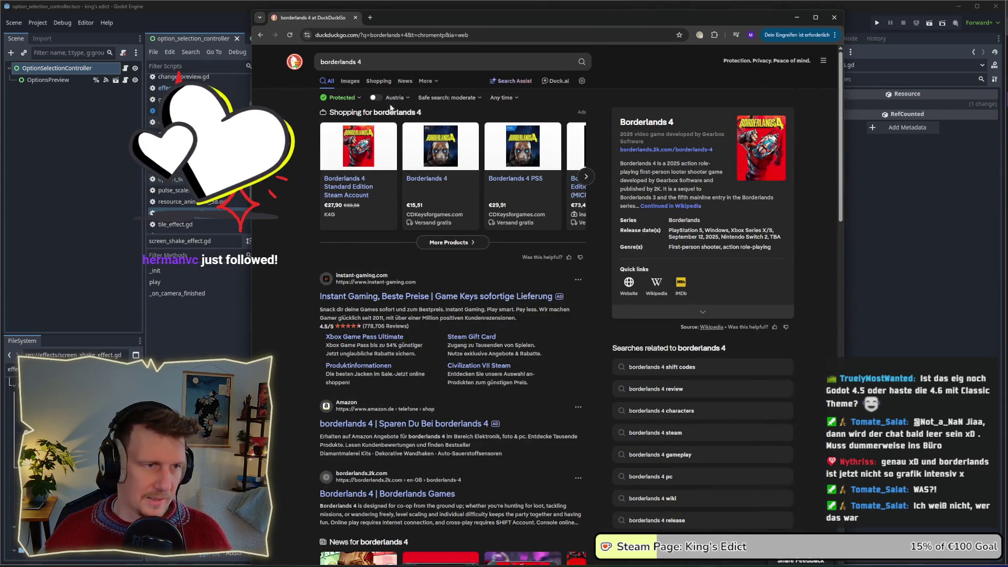
click(350, 82)
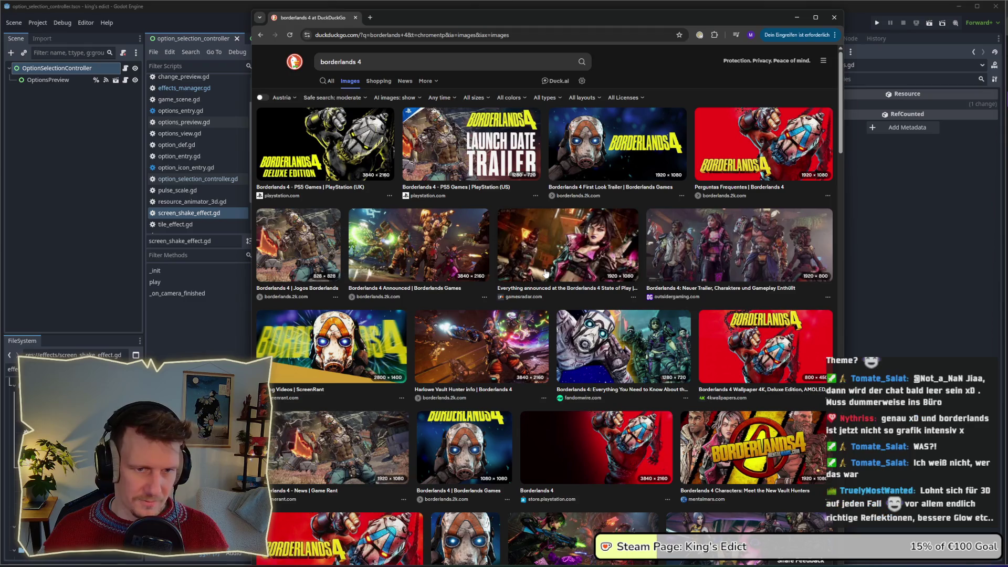
click(451, 257)
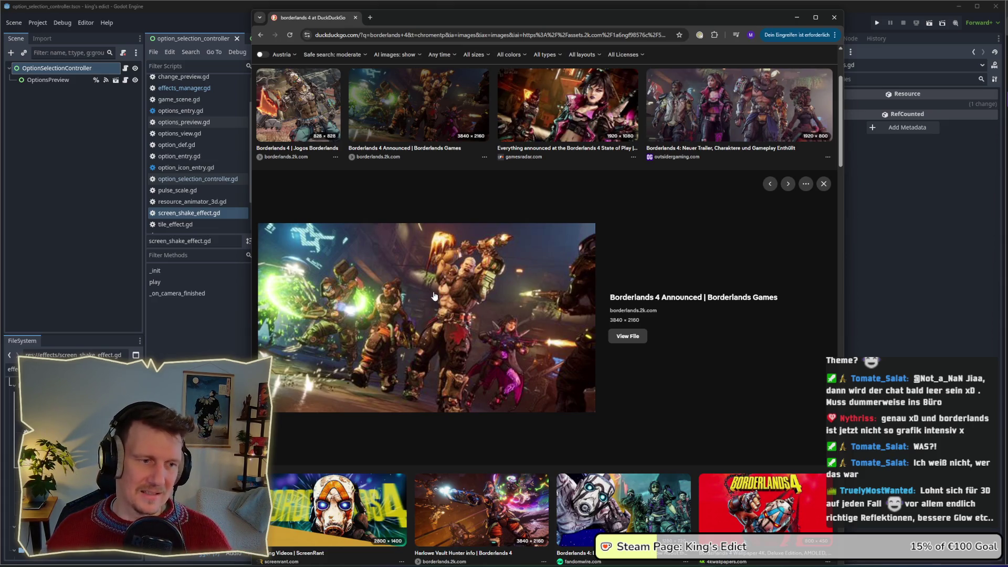
key(Escape)
scroll(525, 315, down, 3)
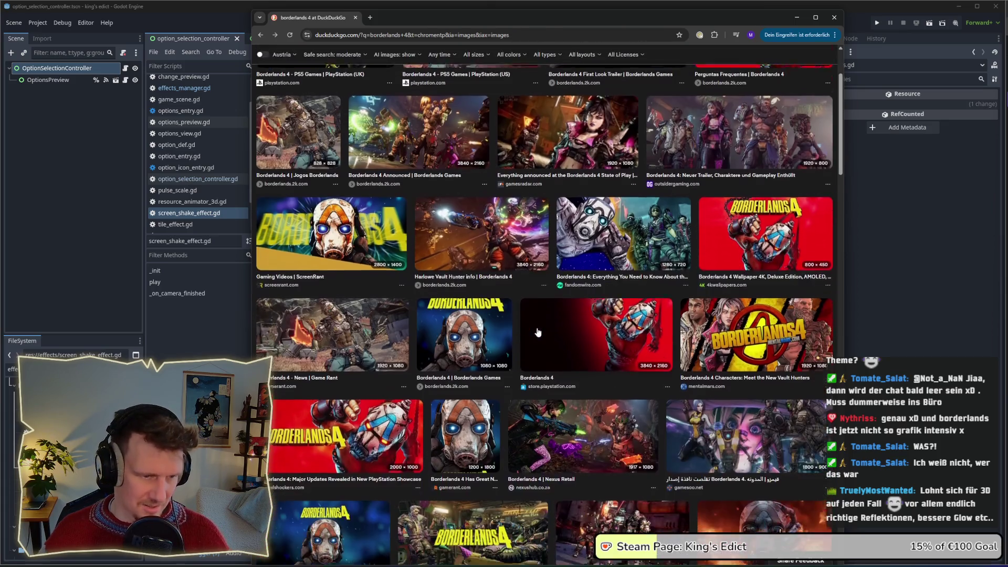
scroll(538, 331, down, 2)
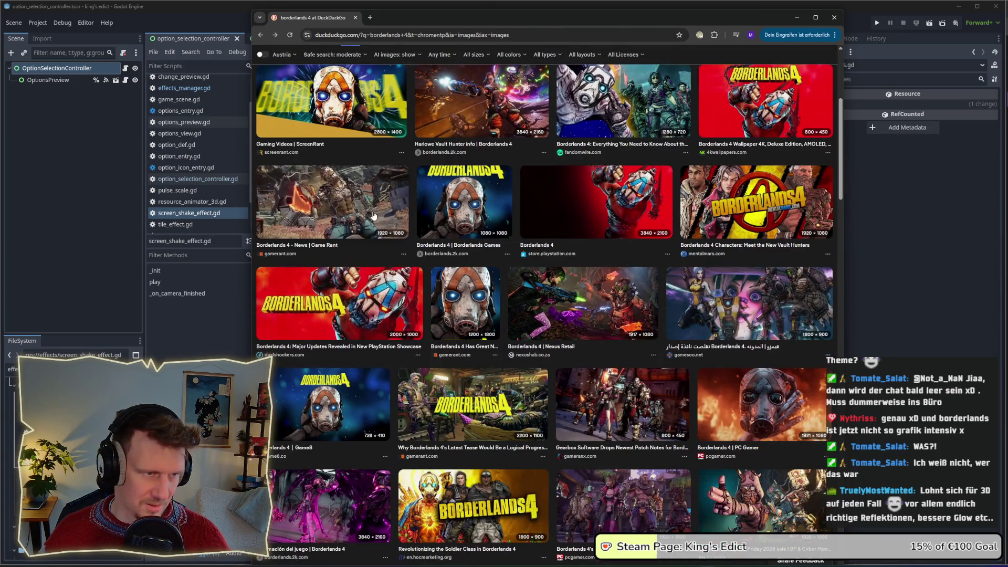
scroll(374, 215, up, 3)
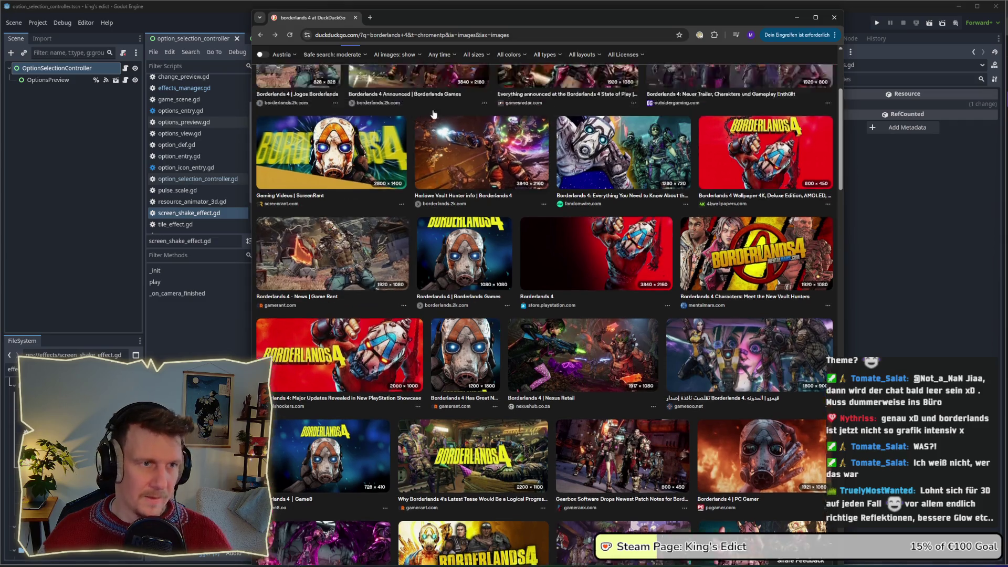
click(395, 35)
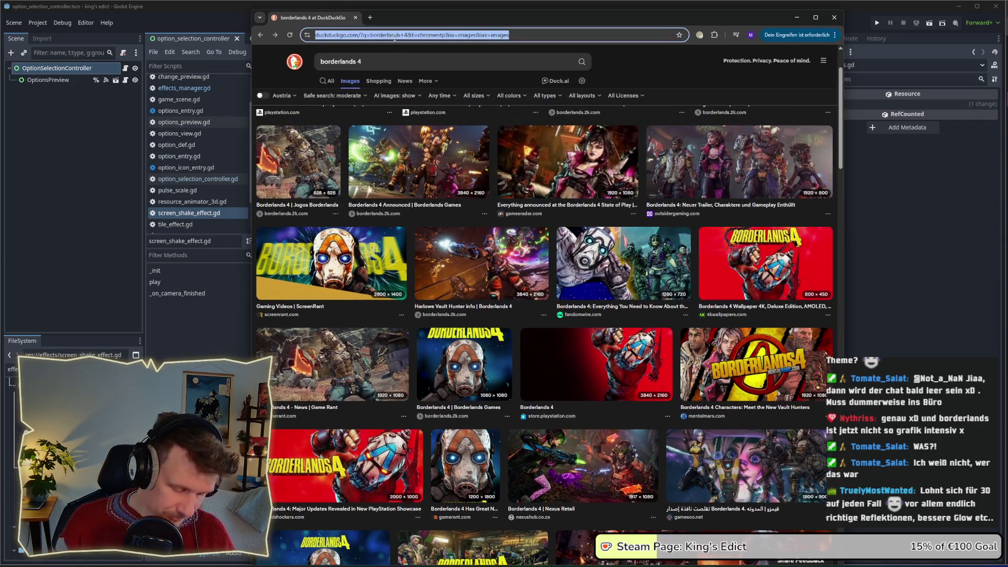
Step: Search 'borderlands 4 gameplay' and play the muted full-game walkthrough video, skipping far ahead
text(borderlands 4 gameplay)
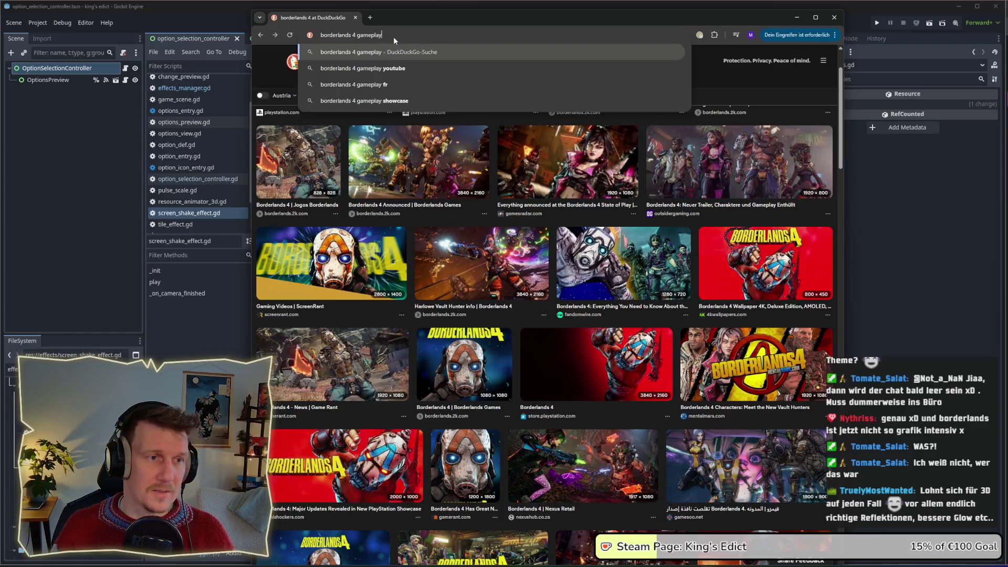
key(Return)
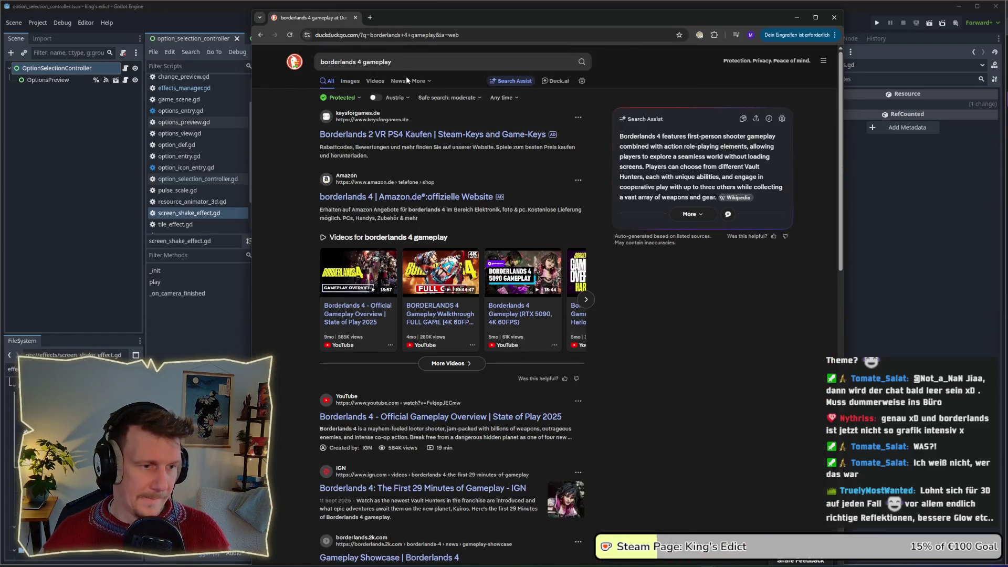
click(442, 275)
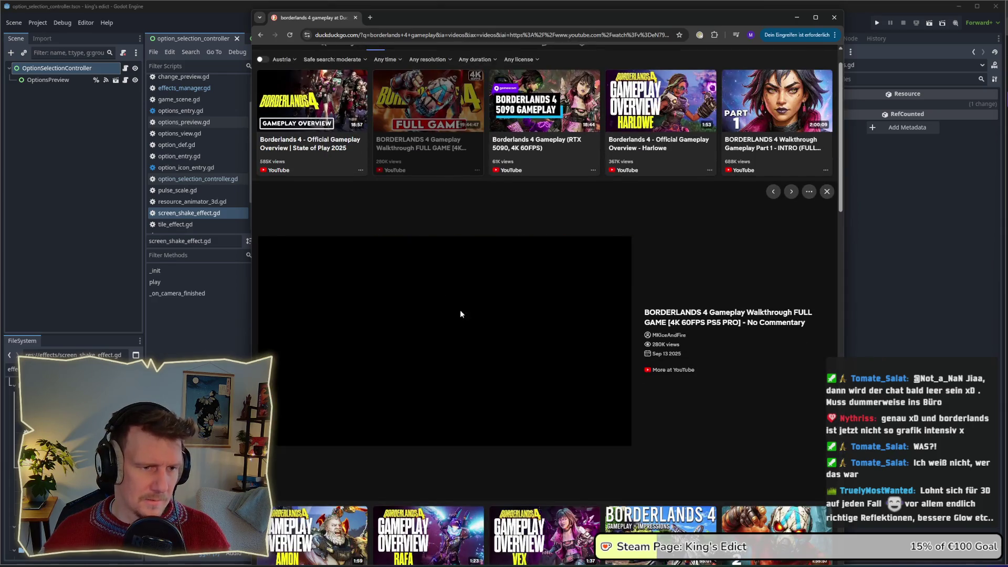
click(288, 439)
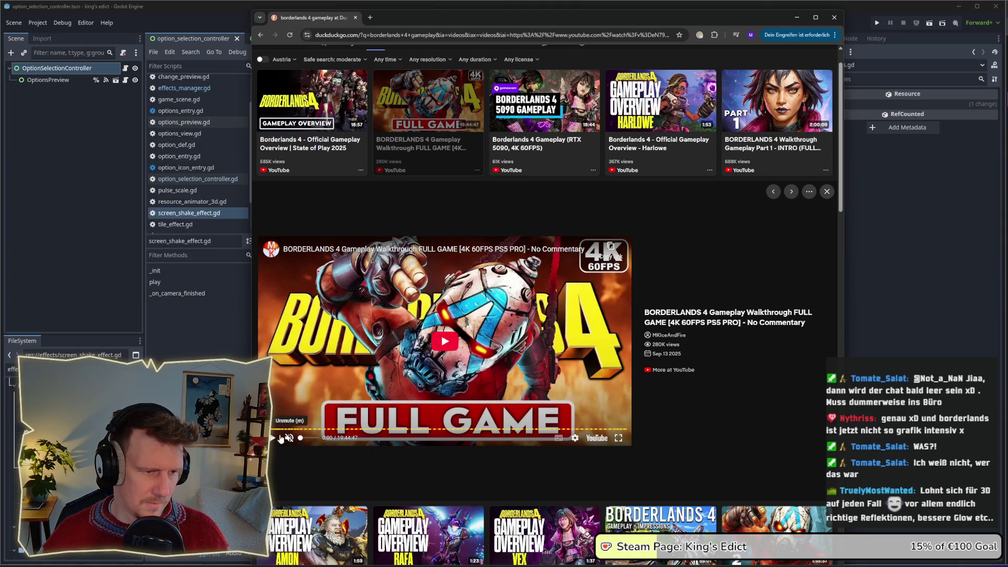
click(380, 429)
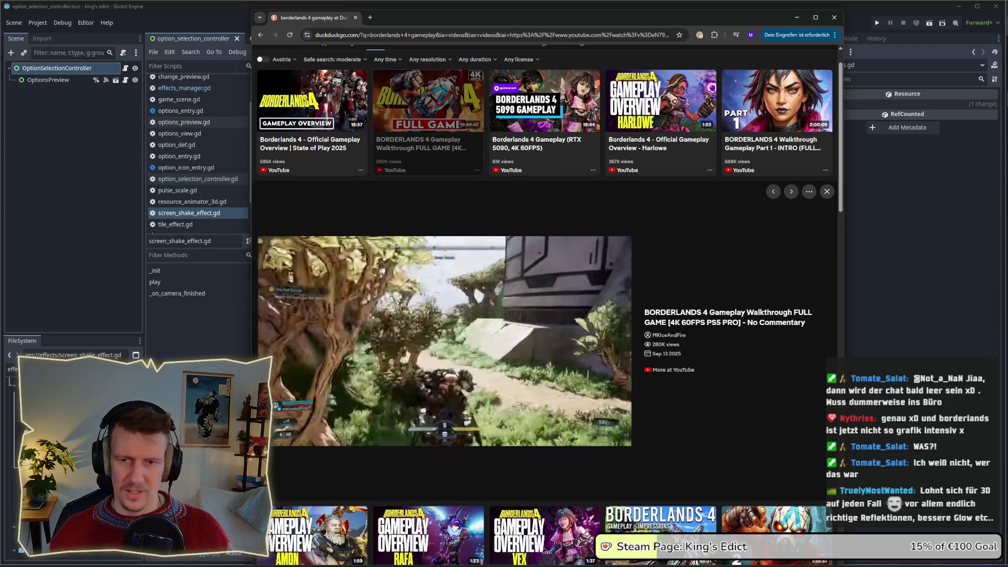
mouse_move(455, 302)
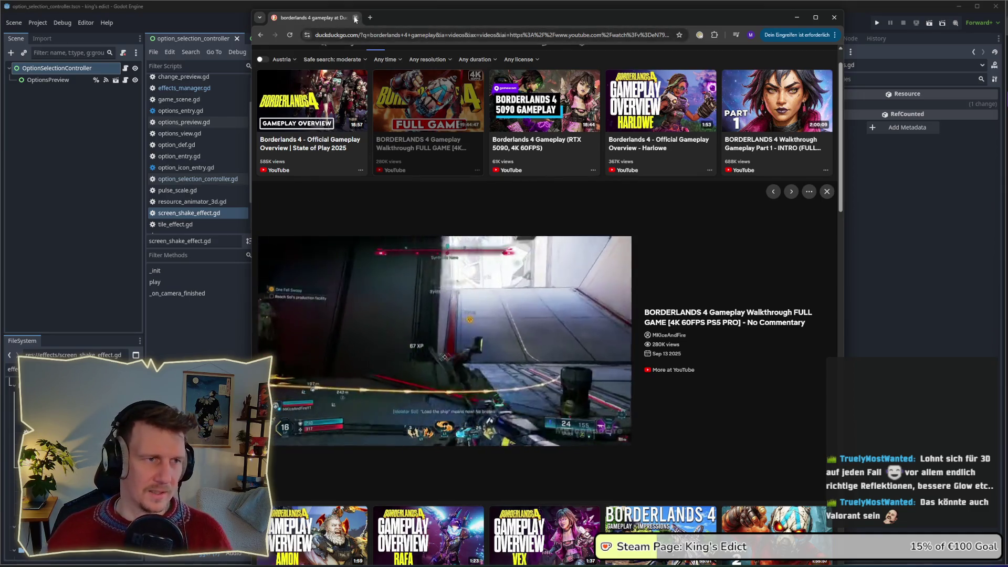
Step: Leave the browser and put the caret after return self on line 13 of screen_shake_effect.gd
key(alt+Tab)
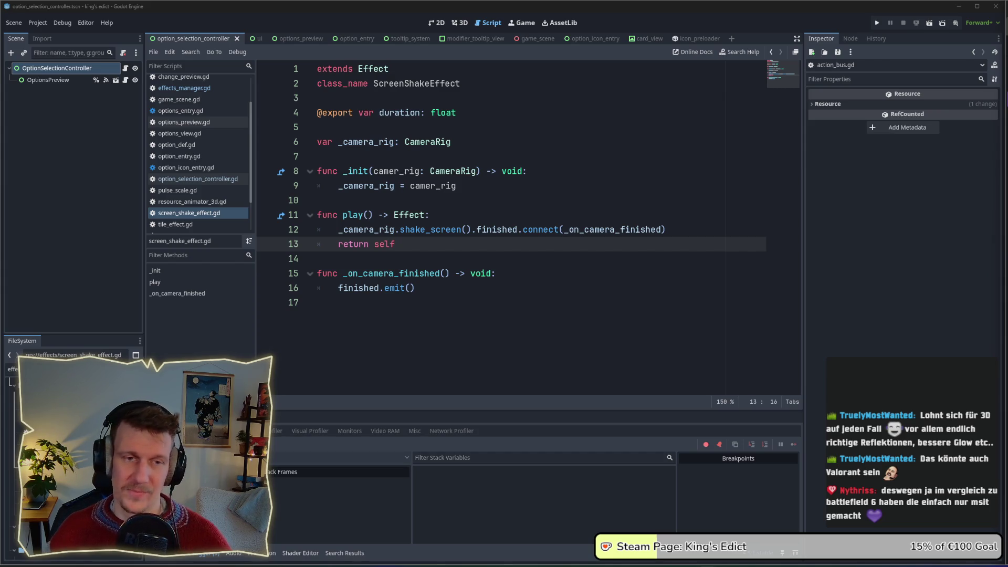
mouse_move(582, 224)
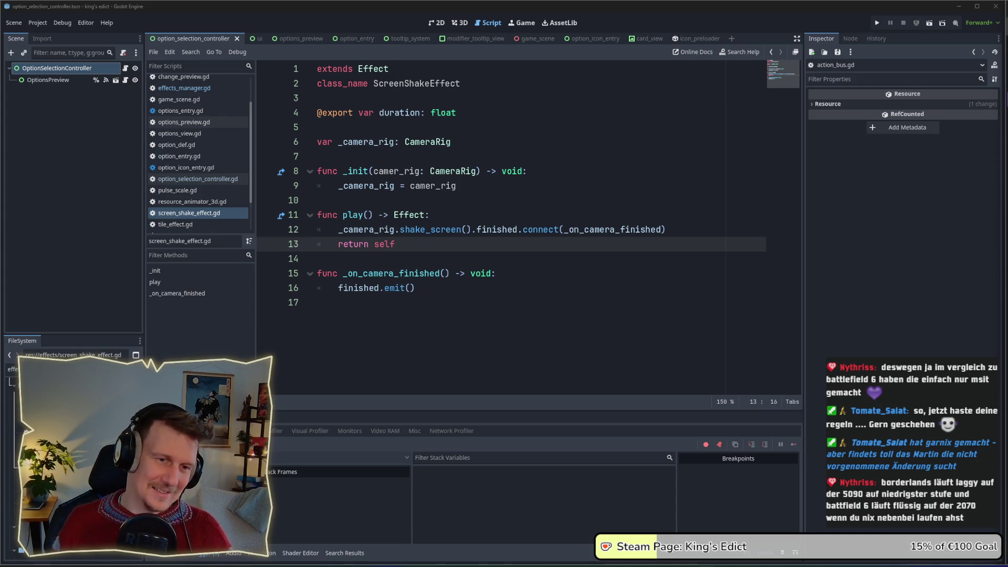
click(550, 244)
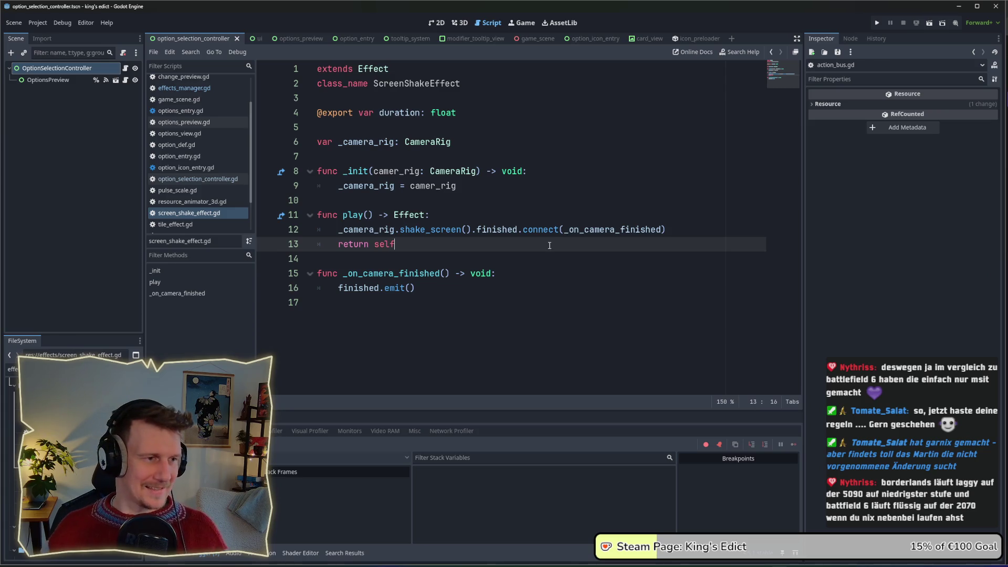
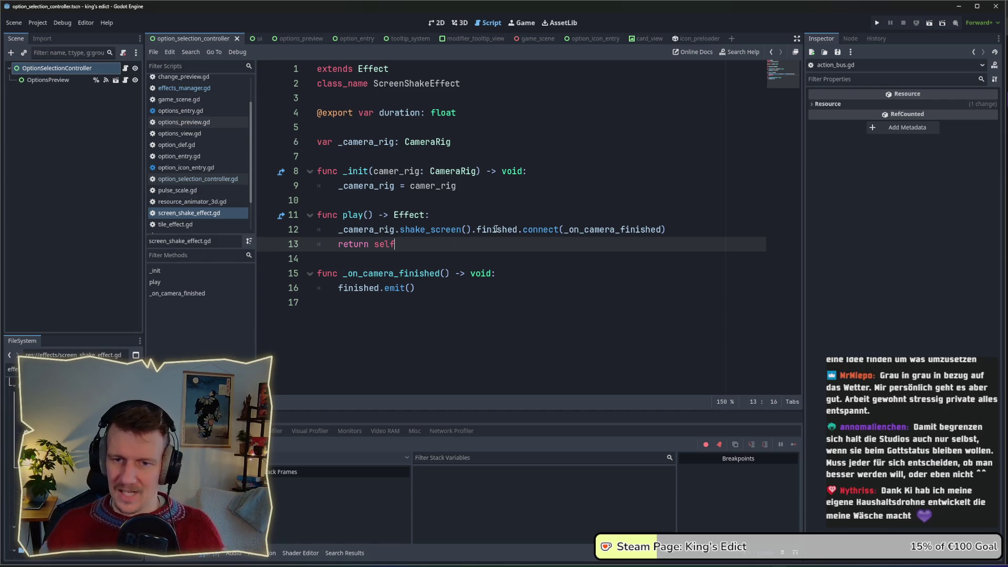
Step: Jump from the shake_screen call to its definition in camera_rig.gd
mouse_move(495, 229)
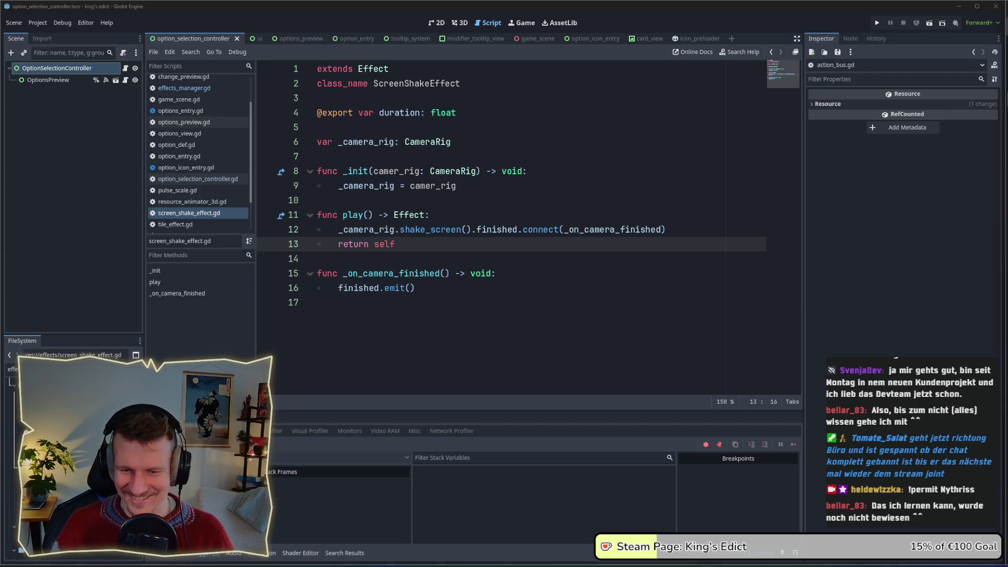
click(534, 255)
click(522, 241)
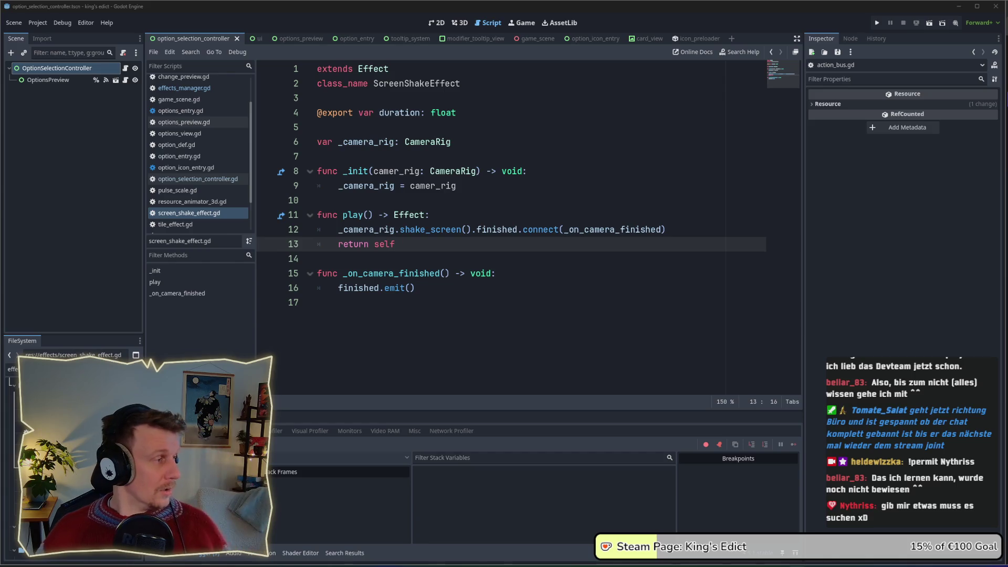
click(553, 273)
click(524, 244)
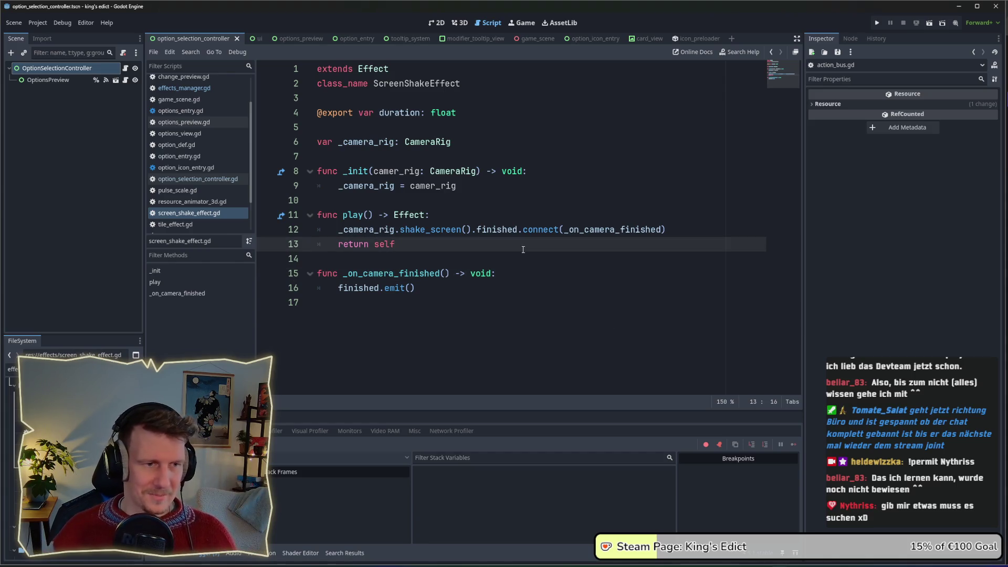
ctrl+click(427, 229)
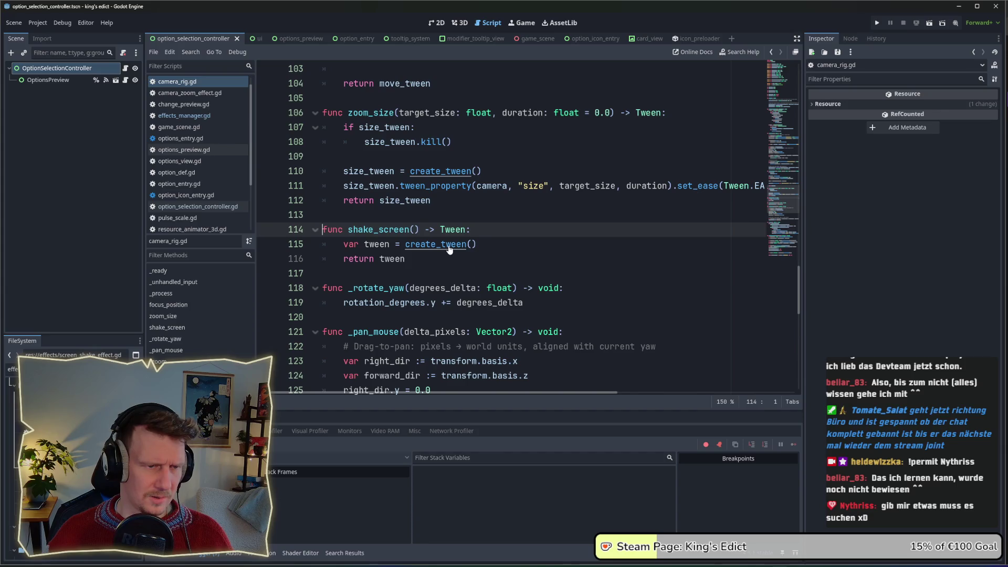
Step: Add print("WOAAAWW CRAZY SHAKE") after create_tween() and run the project
click(504, 246)
key(Return)
text(pritn)
key(BackSpace)
key(BackSpace)
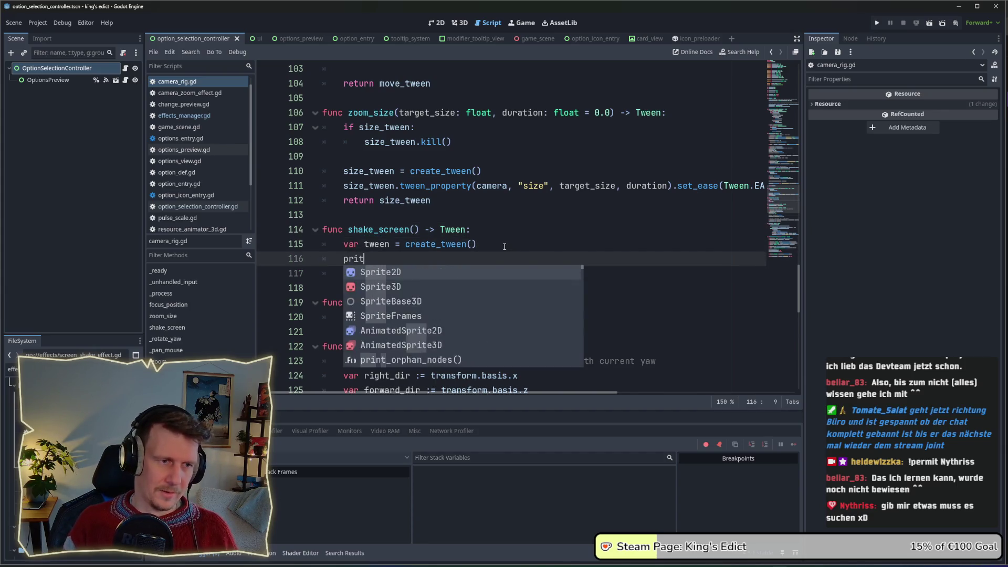
text(nt)
key(Return)
key(Left)
text("WOWOWOWO)
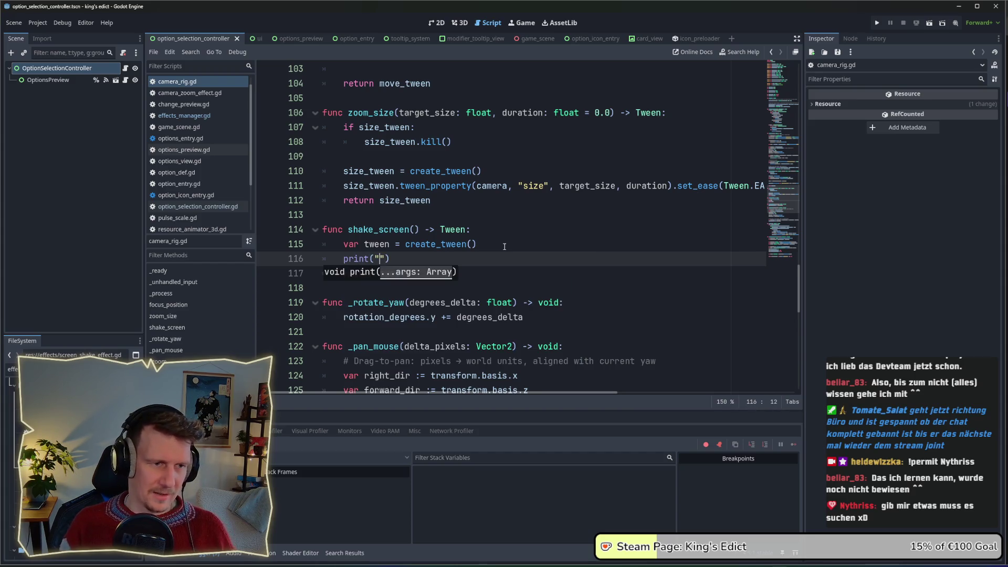
key(BackSpace)
key(BackSpace)
key(BackSpace)
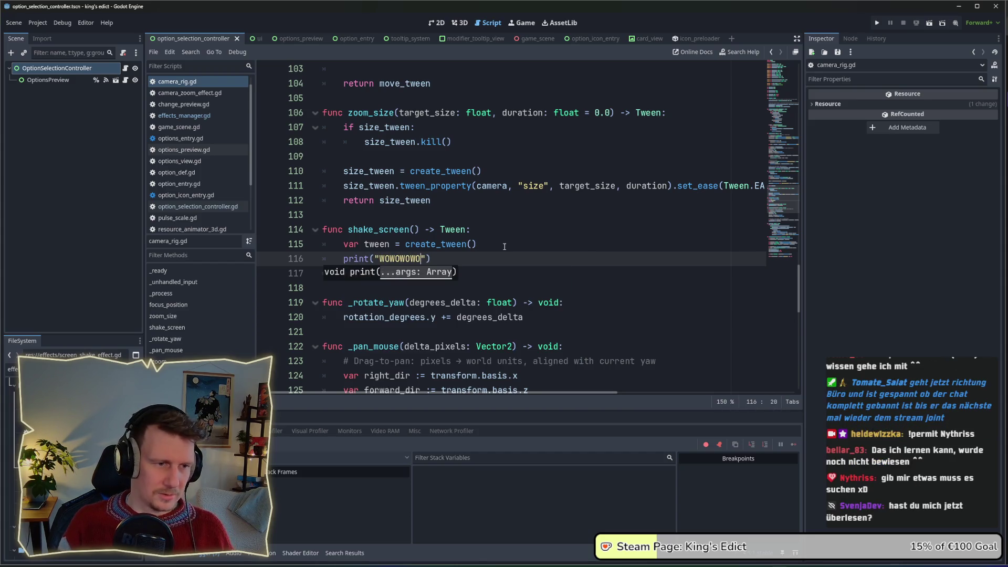
key(BackSpace)
text(AAAAA)
key(BackSpace)
key(BackSpace)
text(WW )
text(CRAZY )
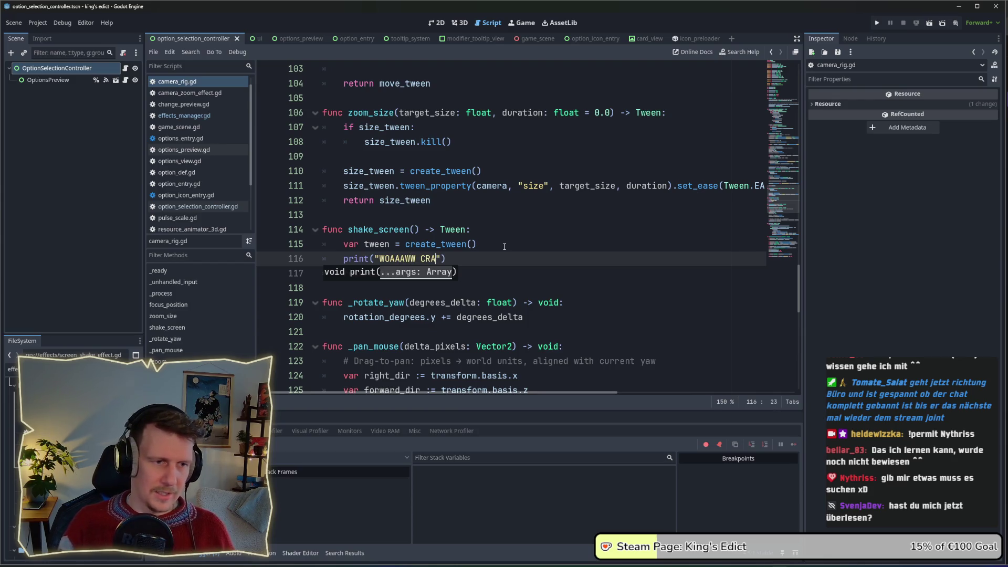
text(SHAKE)
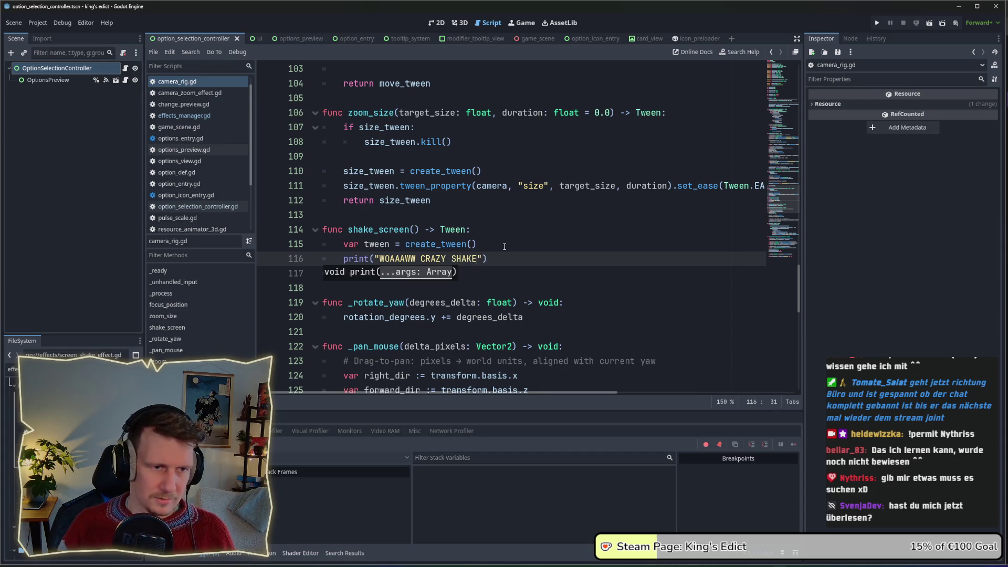
click(875, 23)
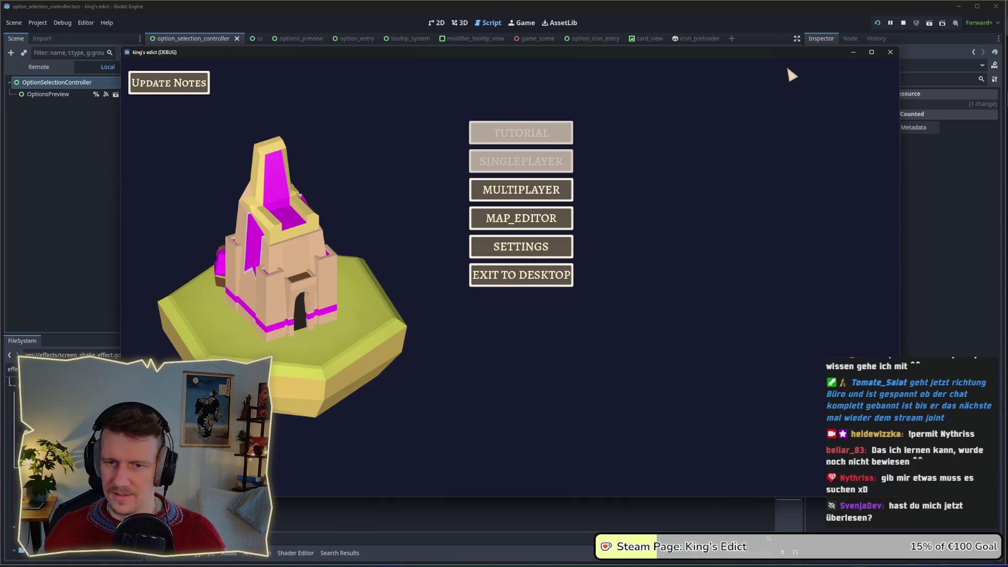
Step: Create a multiplayer game on i_know_this_place.map and start the match
click(565, 190)
click(568, 192)
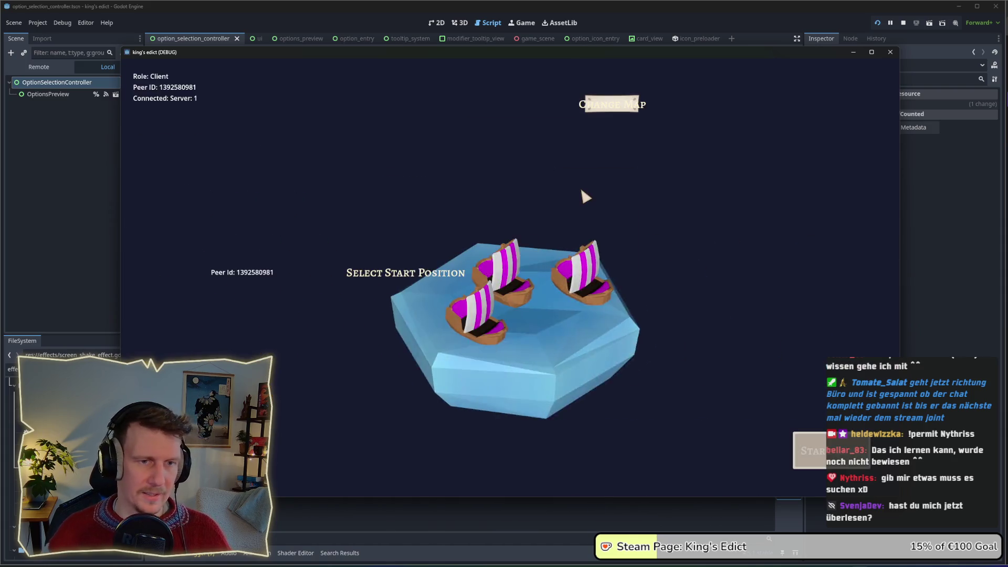
click(603, 108)
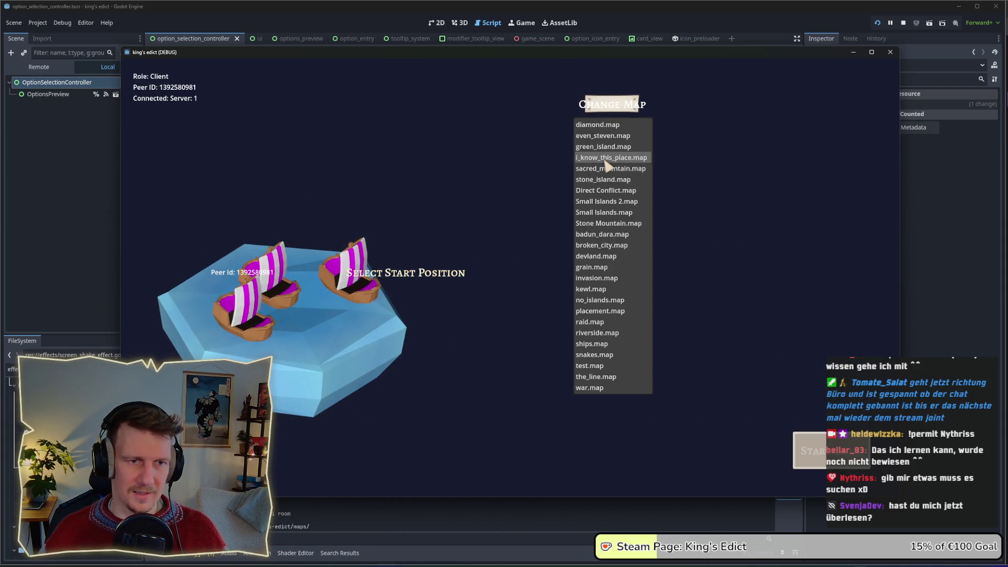
click(605, 159)
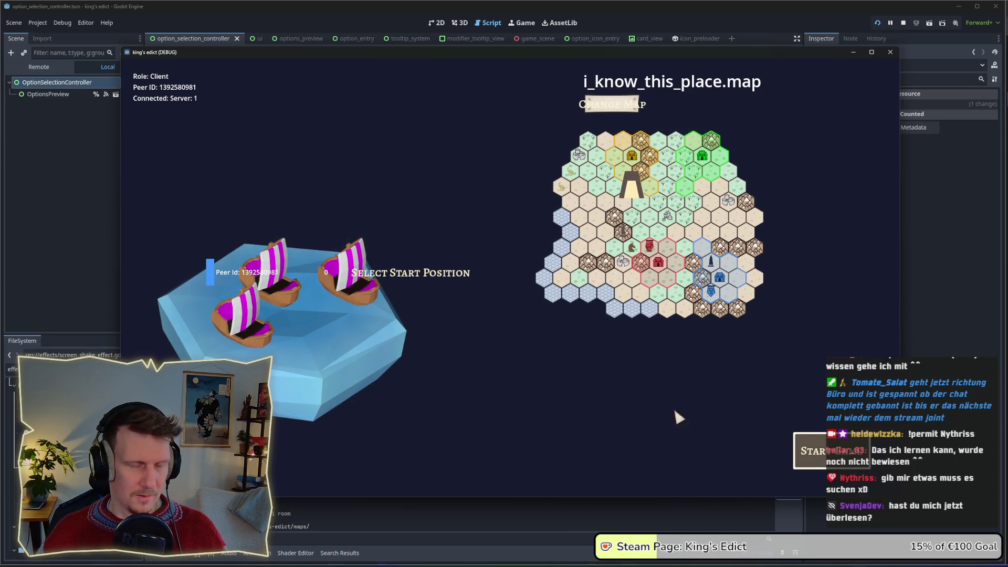
click(811, 450)
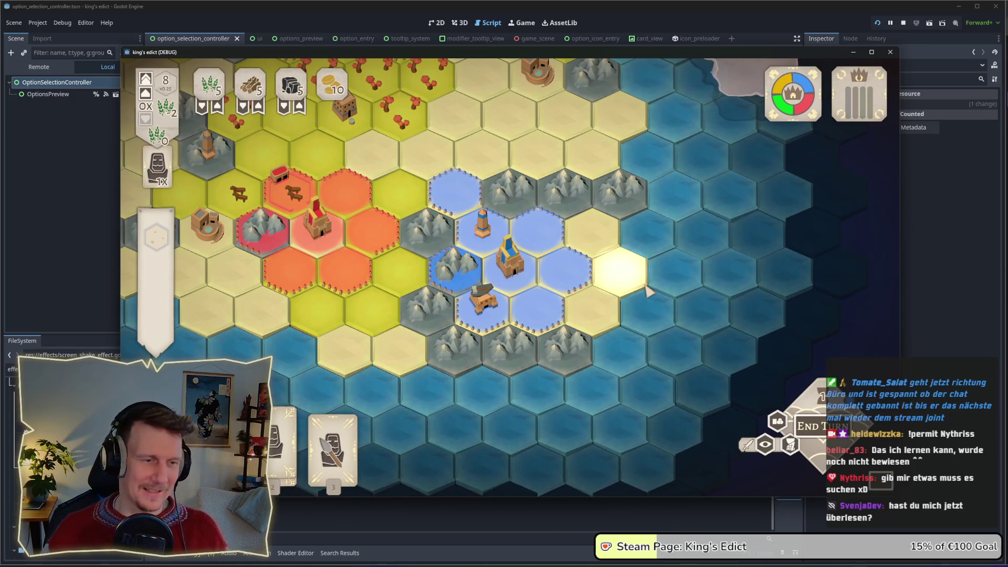
Step: Have the builder build a Saw Mill on a hammer hex, then stop the game with F8
click(469, 284)
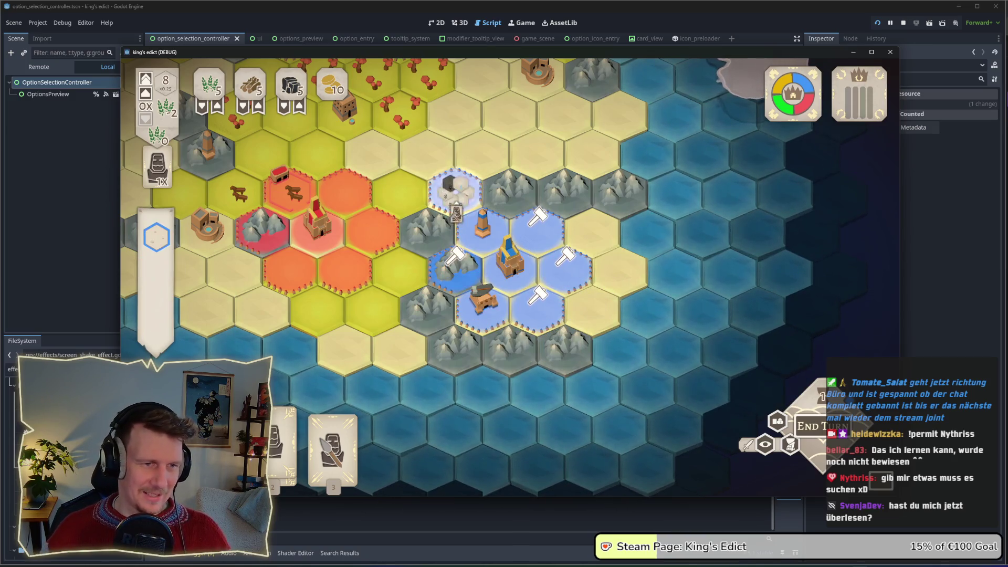
click(454, 189)
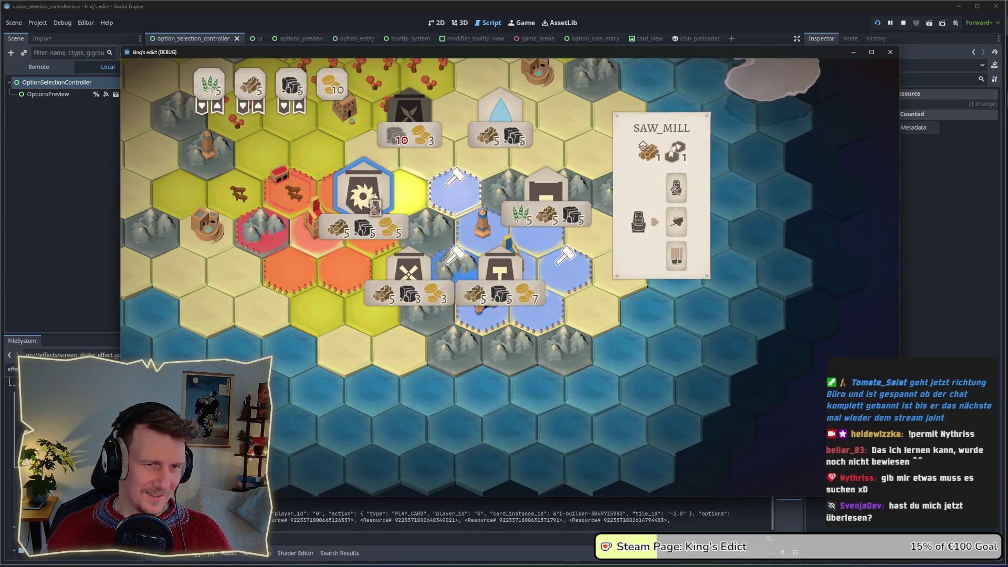
click(383, 201)
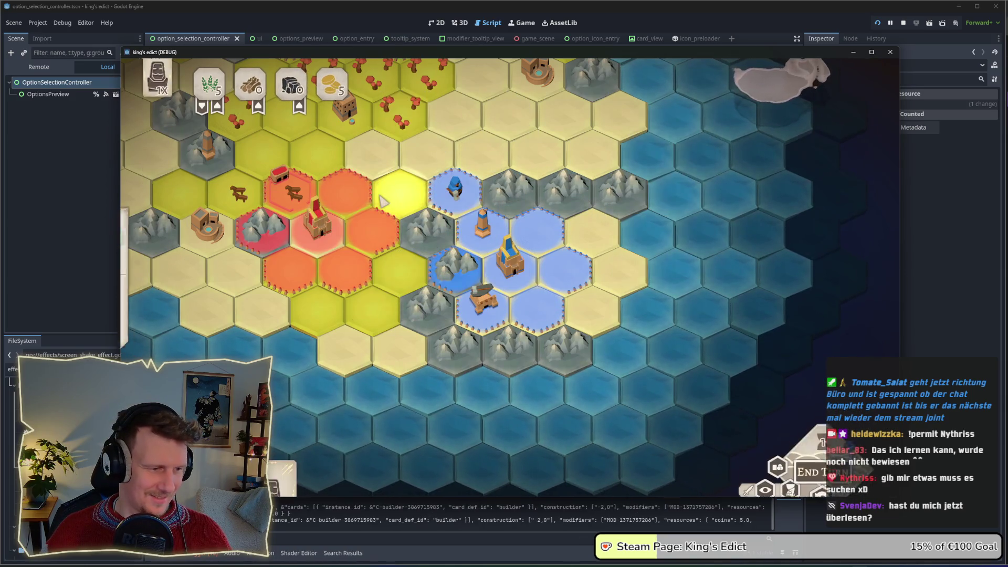
key(F8)
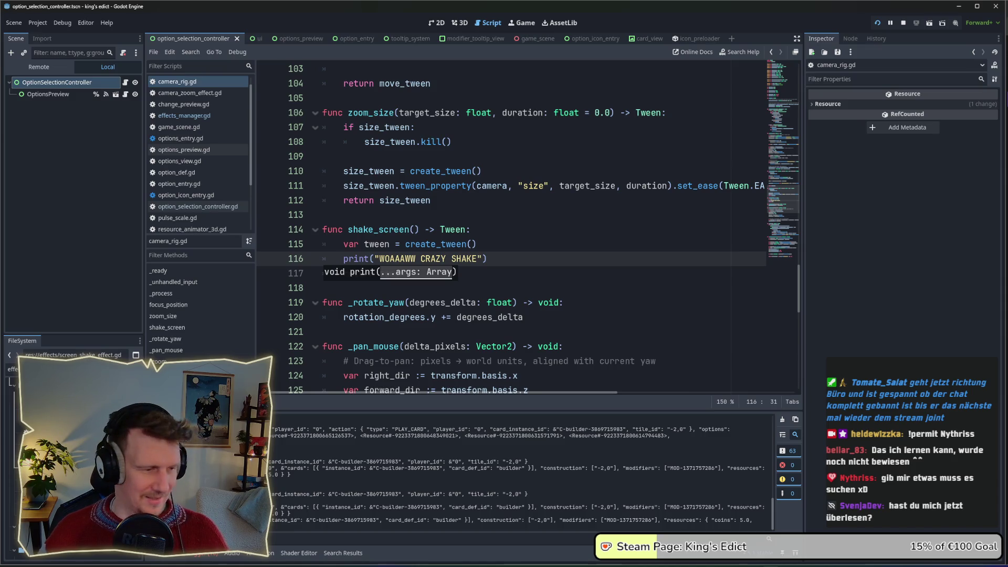
Step: Inspect the debugger errors about a tween started with no Tweeners
click(206, 553)
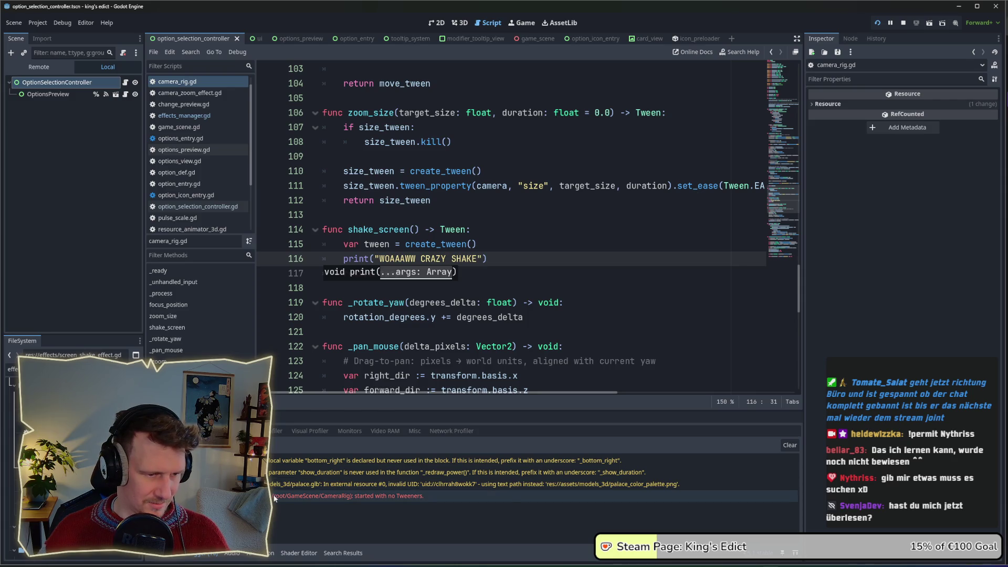
click(273, 498)
text("))
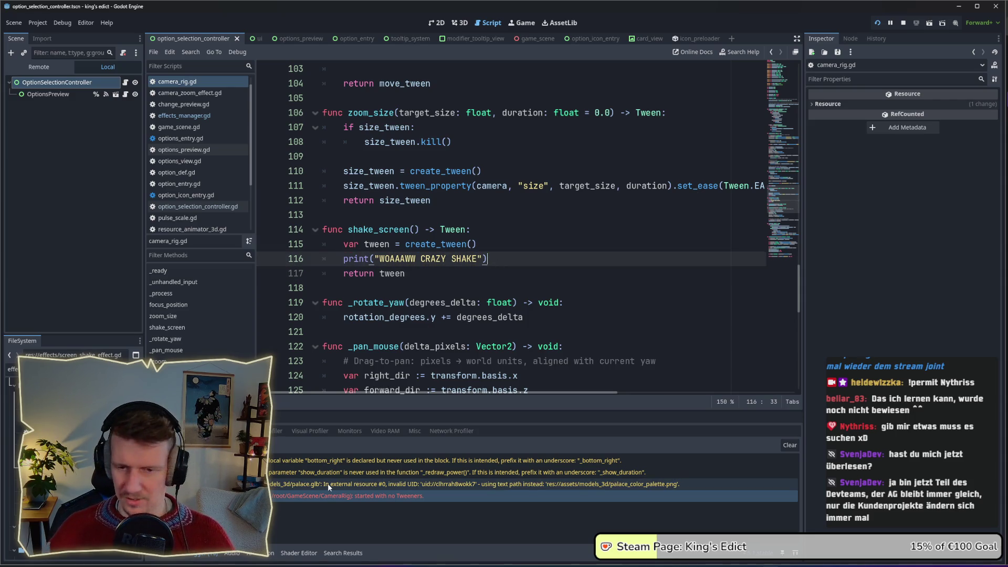
mouse_move(327, 484)
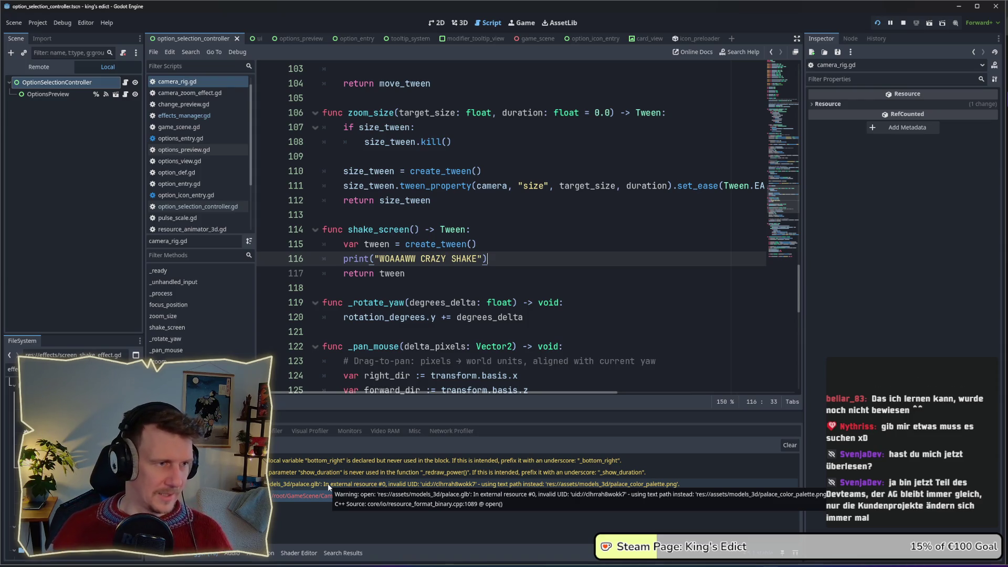
click(325, 495)
Step: Change the printed message to "WOAAAW CRAZY SHAKE" and save camera_rig.gd
click(451, 273)
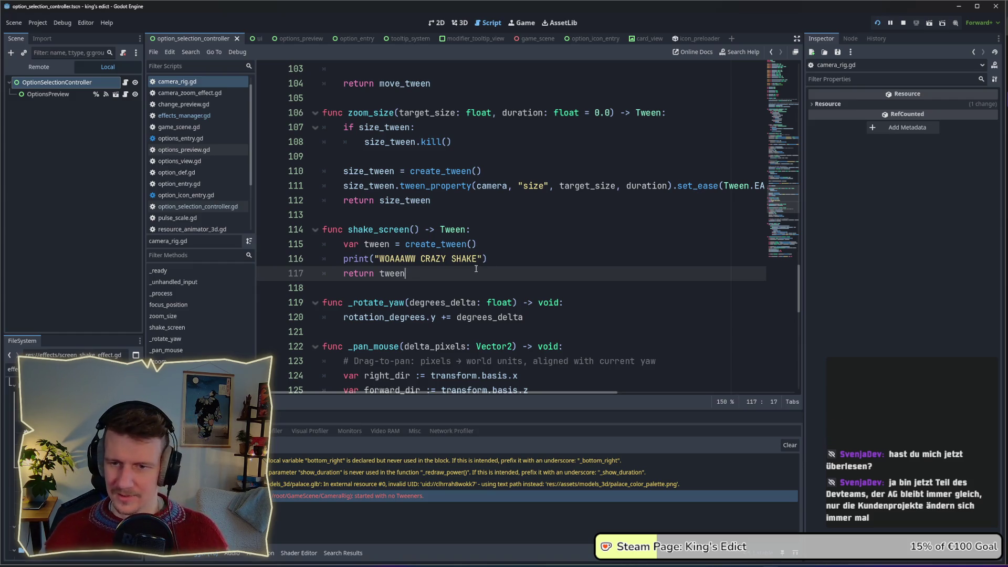
drag(493, 258, 339, 254)
mouse_move(488, 258)
mouse_down()
mouse_move(322, 259)
mouse_move(338, 259)
mouse_up()
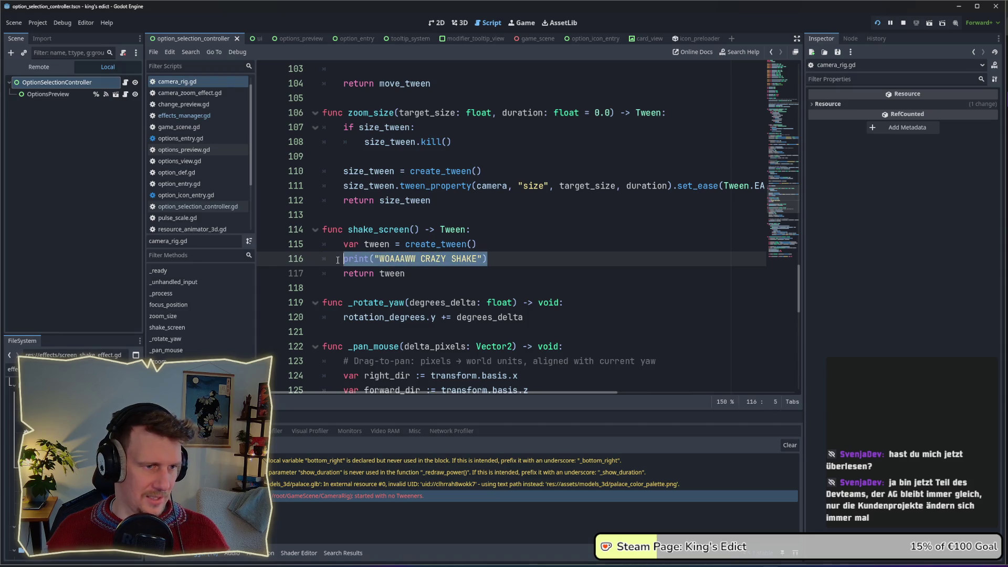
click(427, 276)
drag(488, 259, 345, 259)
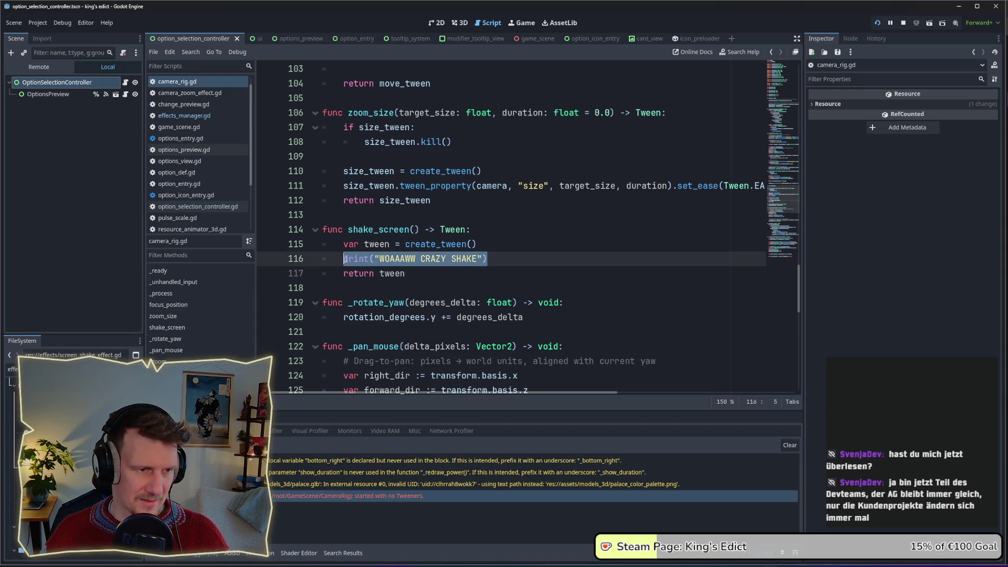
click(379, 269)
drag(488, 258, 342, 259)
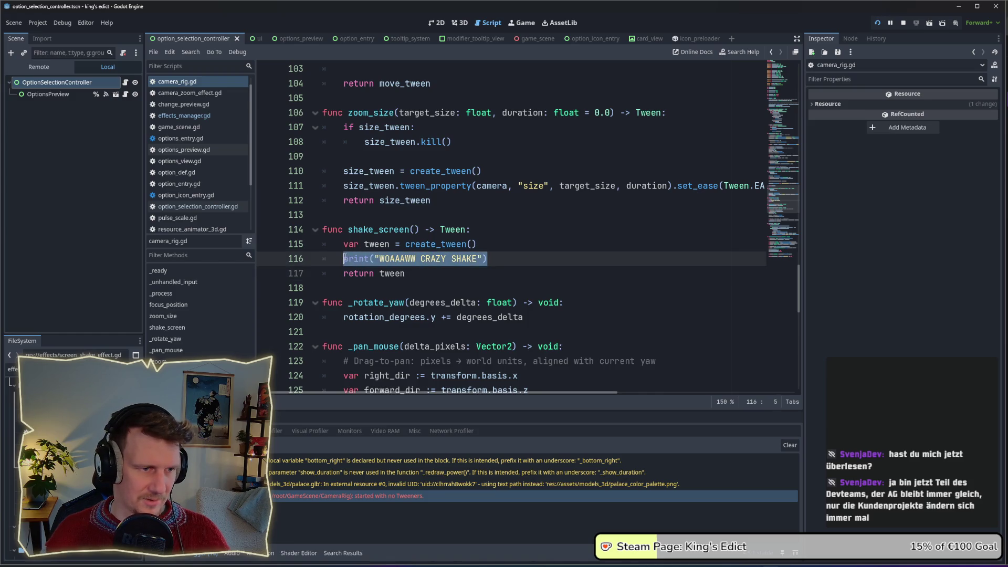
click(415, 266)
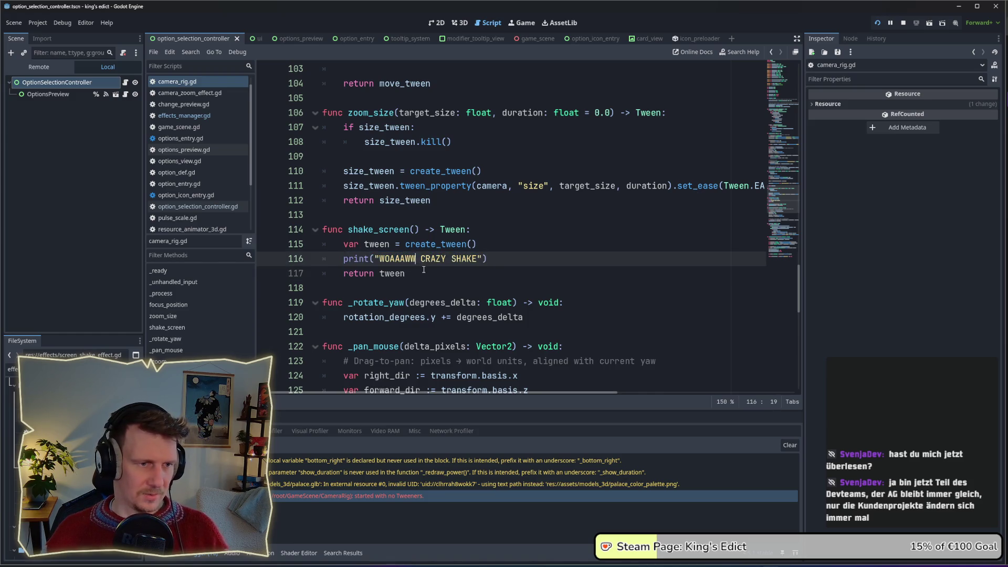
key(BackSpace)
key(BackSpace)
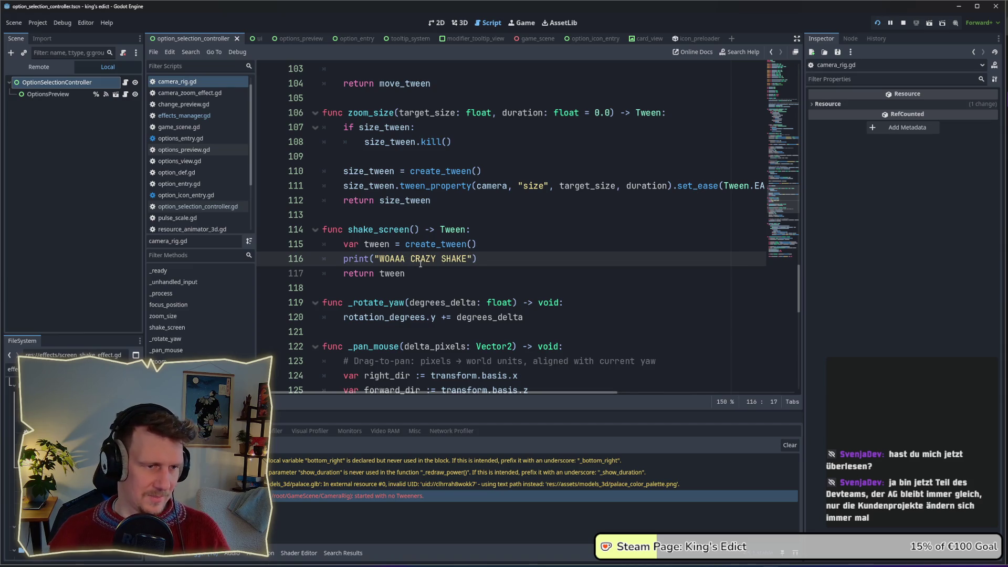
scroll(419, 263, up, 1)
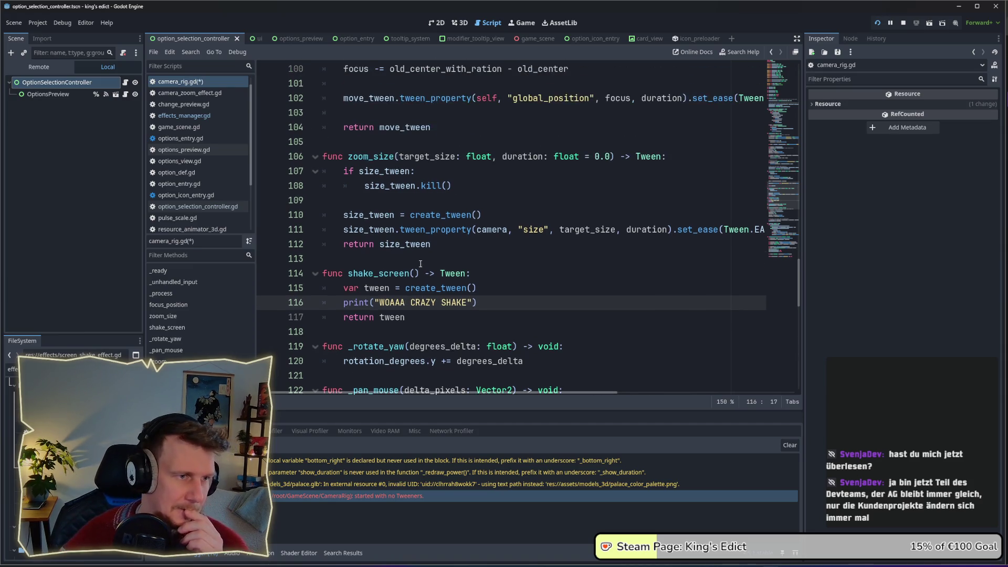
scroll(420, 263, down, 1)
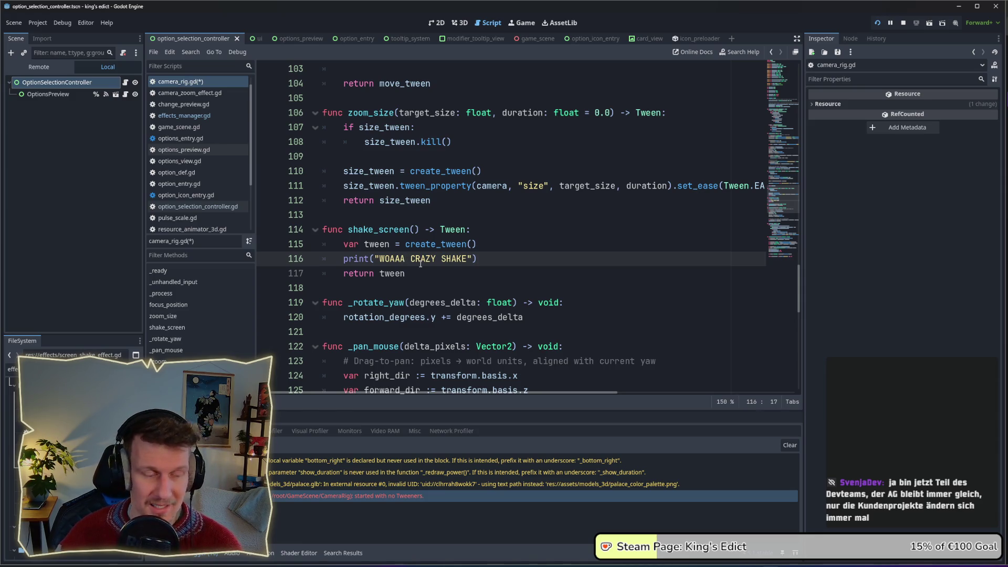
text(W)
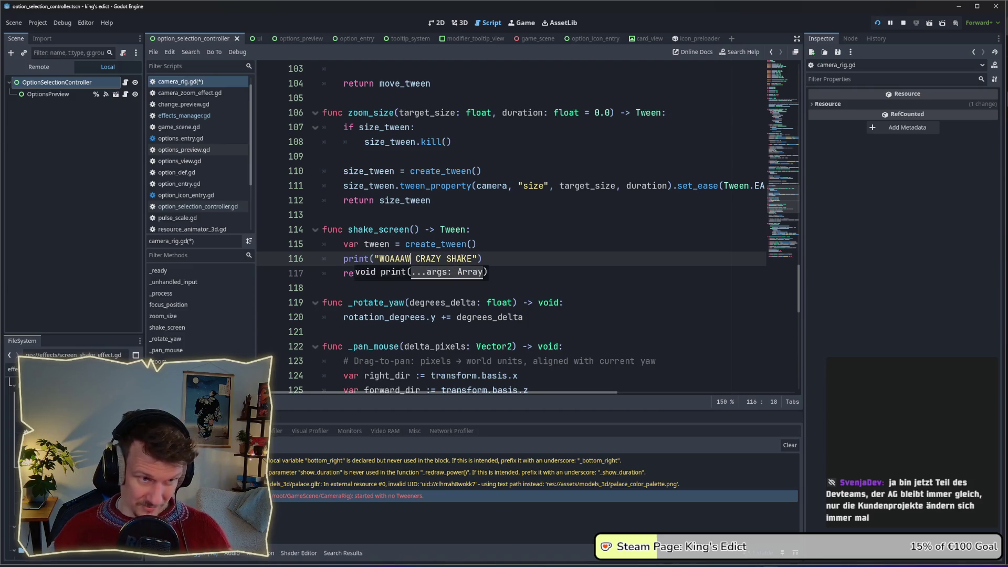
click(506, 259)
key(ctrl+s)
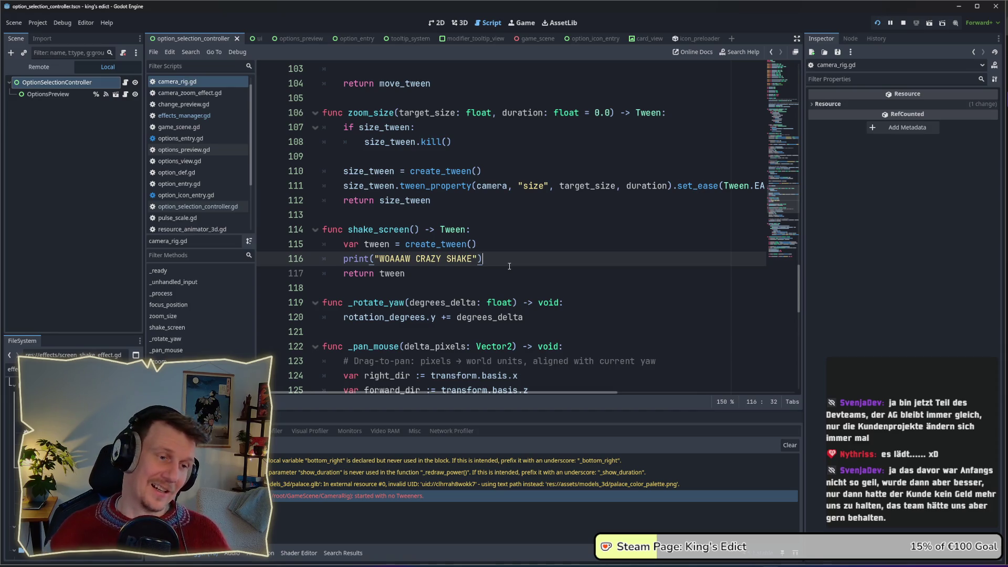
drag(509, 266, 343, 259)
Step: Delete the debug print line, leaving empty lines between the tween creation and return tween
drag(483, 259, 343, 258)
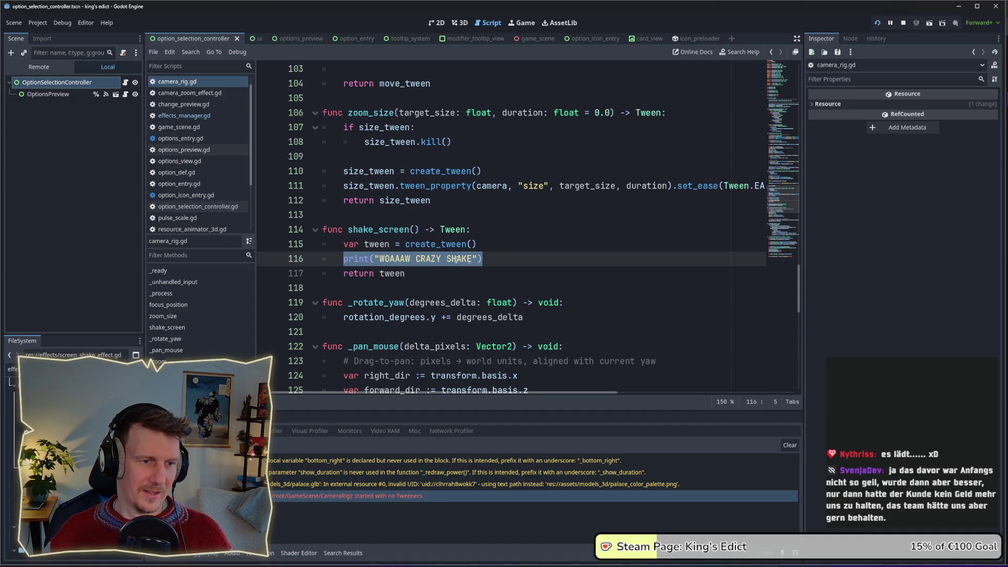
click(491, 257)
scroll(490, 257, down, 1)
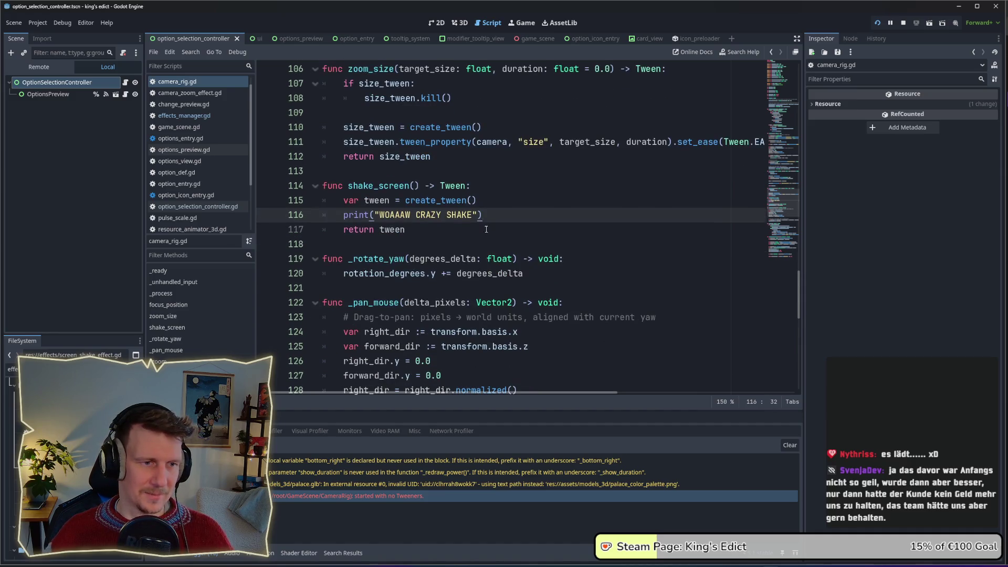
drag(483, 214, 339, 214)
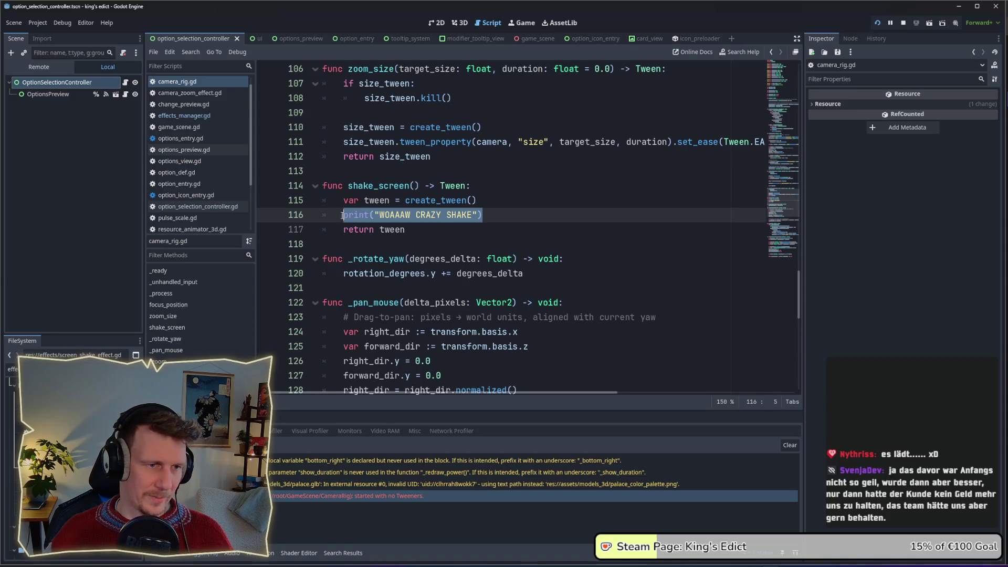
drag(482, 215, 344, 214)
key(BackSpace)
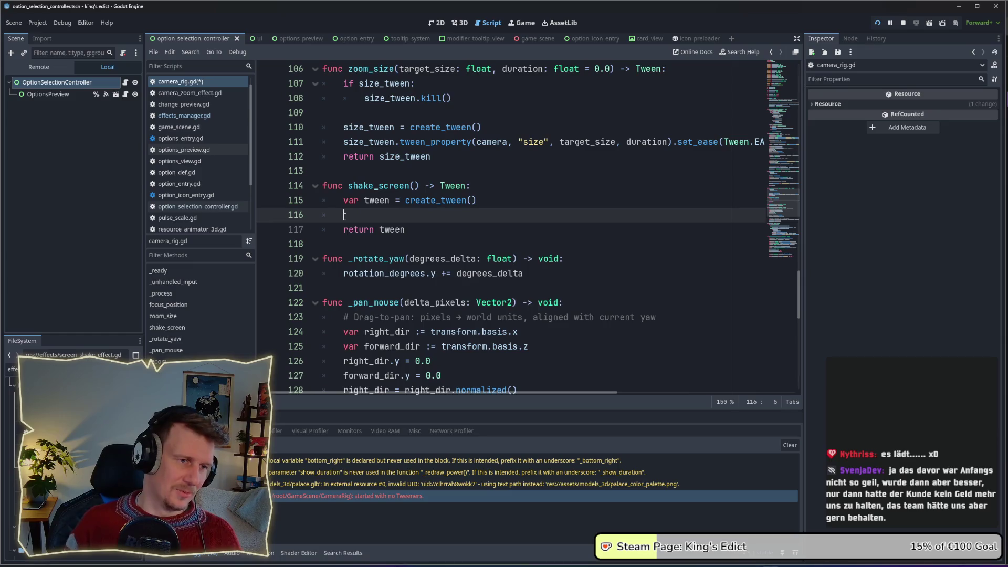
key(Return)
key(Return)
key(Up)
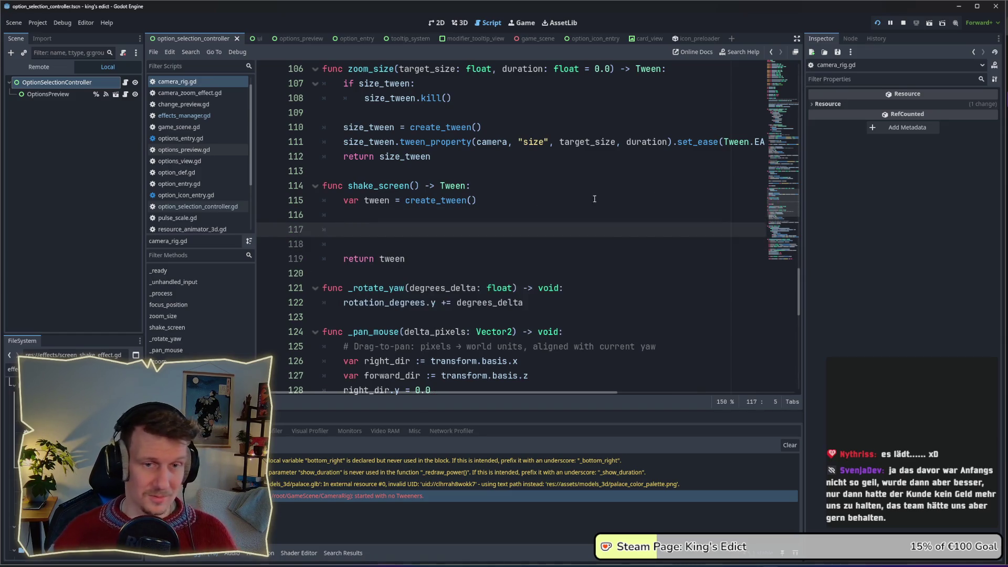
scroll(799, 287, up, 1)
mouse_move(800, 287)
mouse_down()
mouse_move(789, 88)
mouse_move(795, 286)
mouse_up()
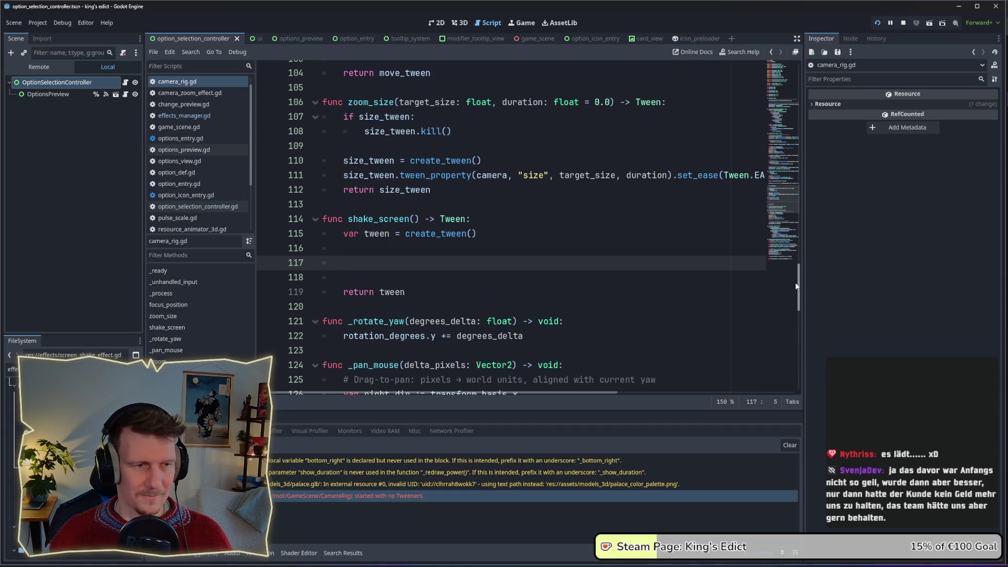
Step: Scroll through camera_rig.gd and filter the FileSystem dock by 'cam'
drag(795, 286, 786, 93)
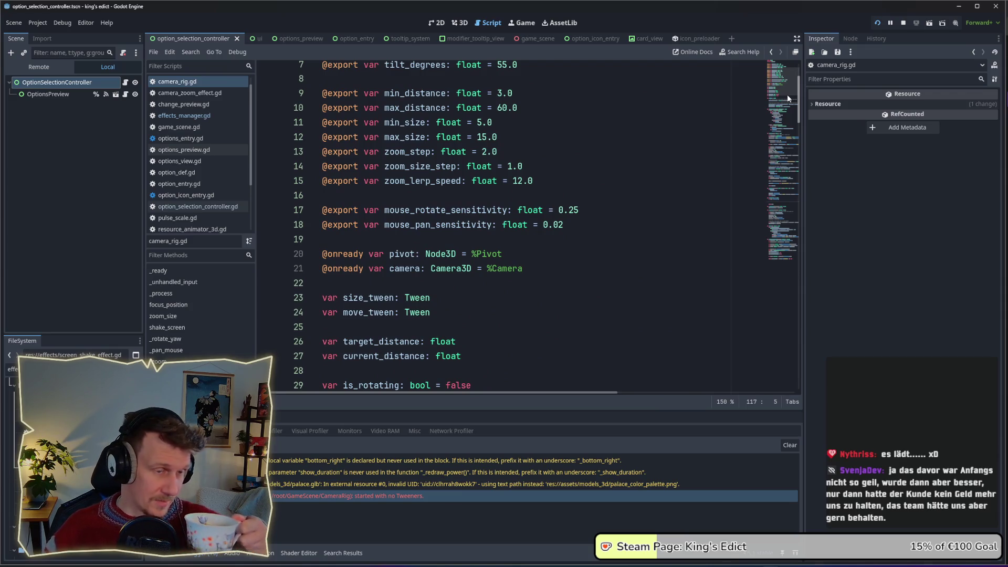
drag(786, 94, 789, 89)
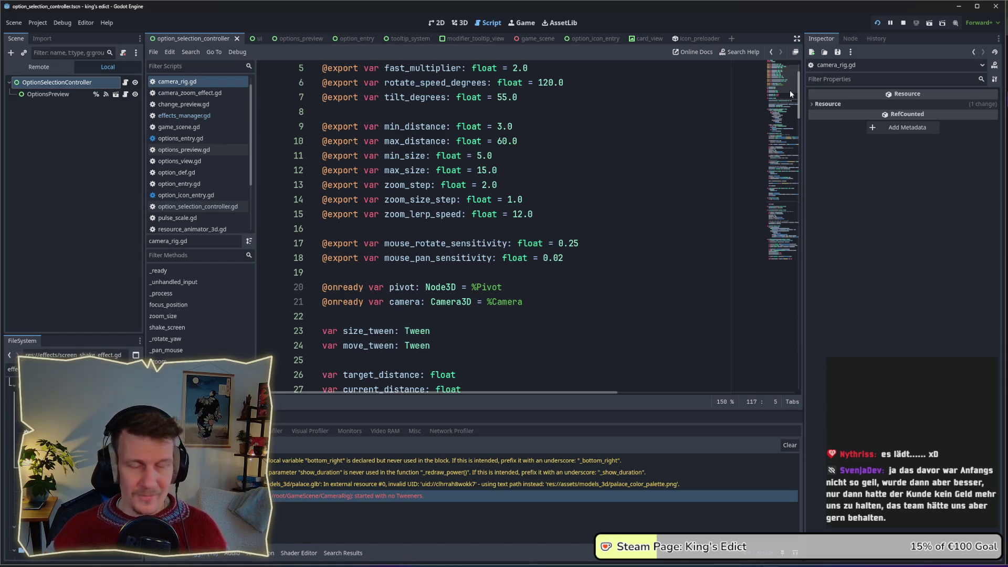
drag(791, 90, 796, 308)
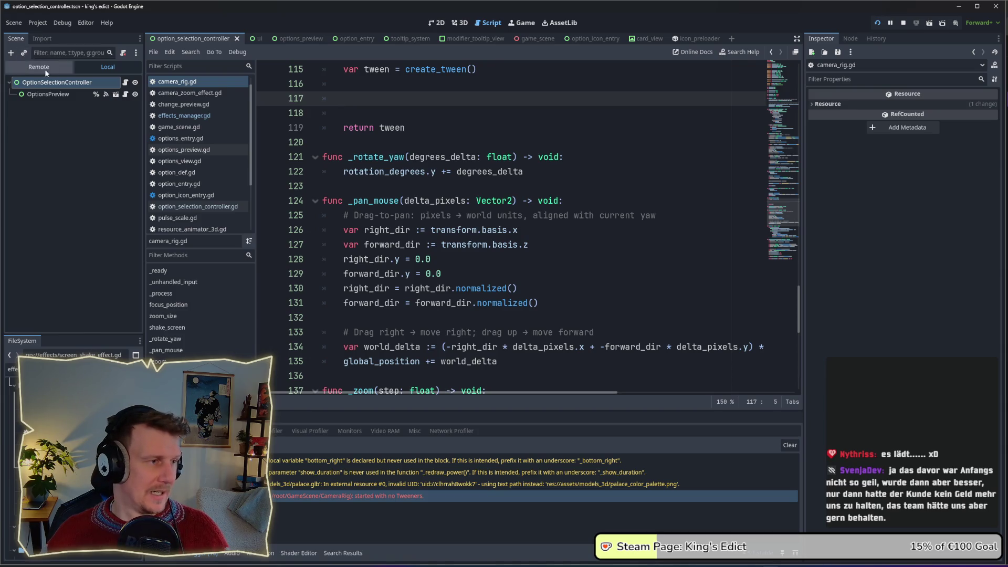
text(cam)
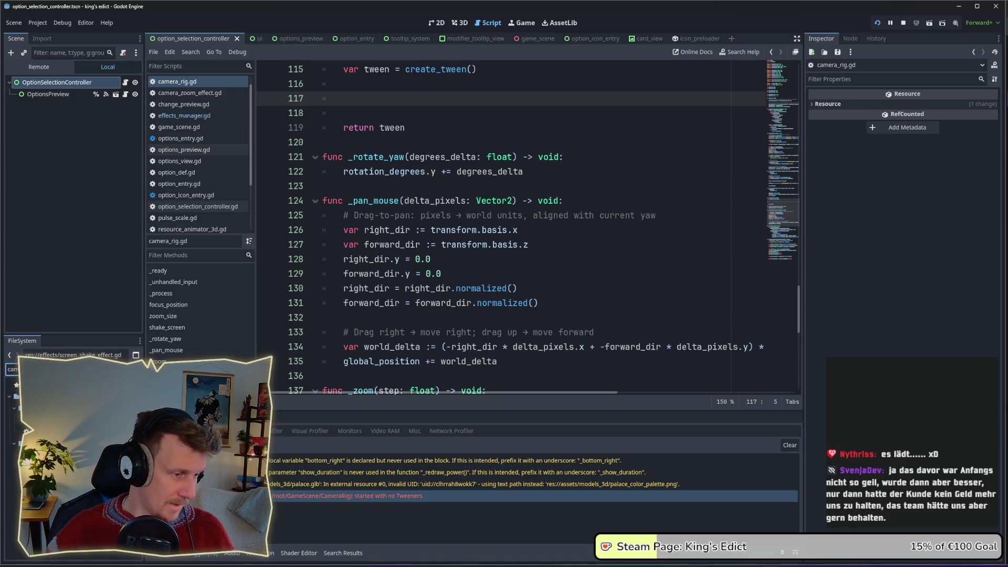